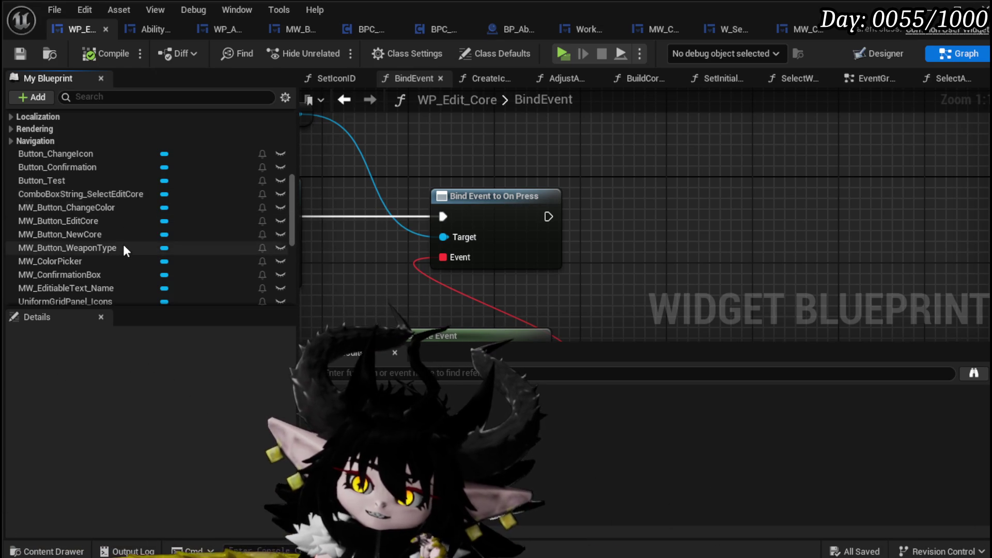
Step: Add a MW_ConfirmationBox Get and a Bind Event to On Press Confirm node
scroll(122, 246, "down", 1)
scroll(122, 248, "down", 1)
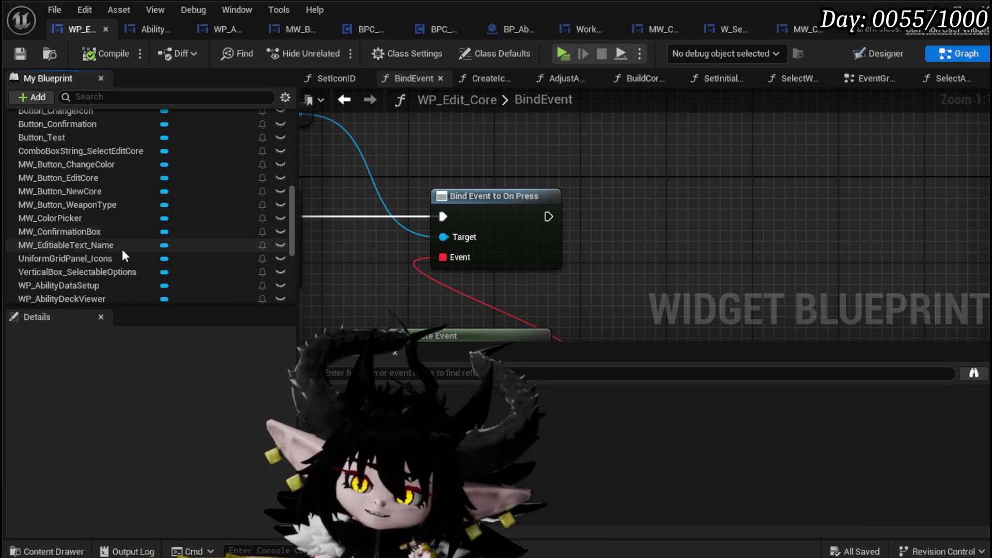
mouse_move(118, 232)
left_mouse_down()
mouse_move(496, 184)
mouse_move(478, 137)
mouse_move(595, 211)
left_mouse_up()
left_click(499, 159)
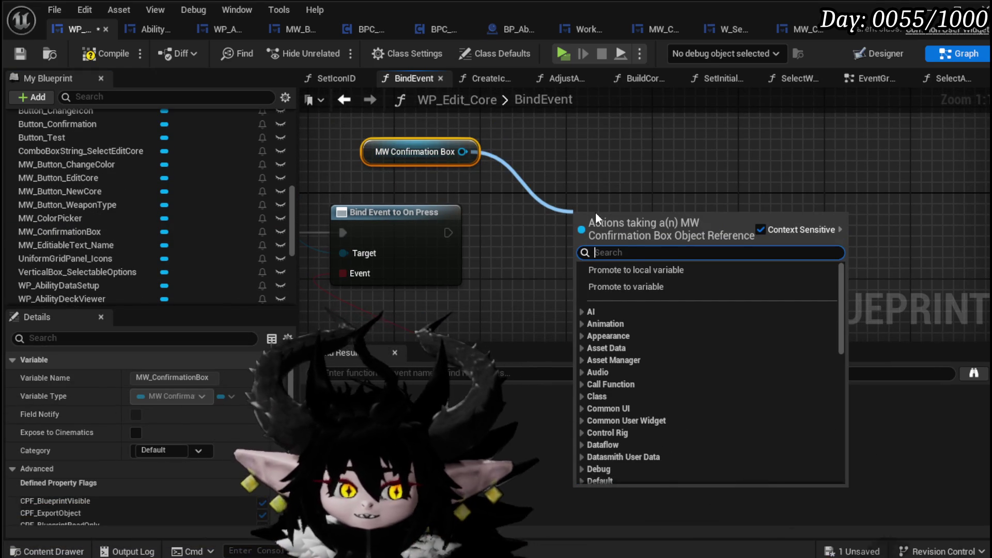
type("Bind")
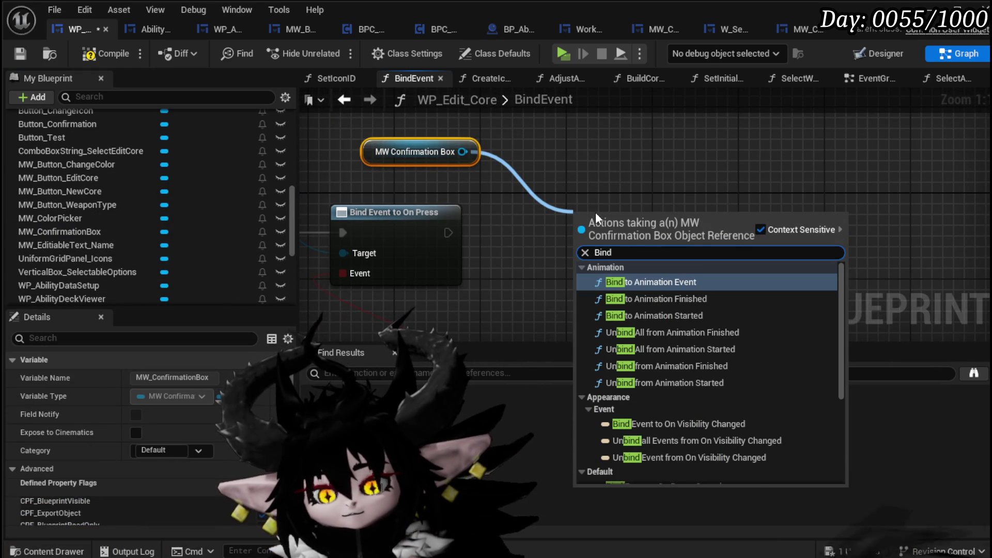
type(" on confirm")
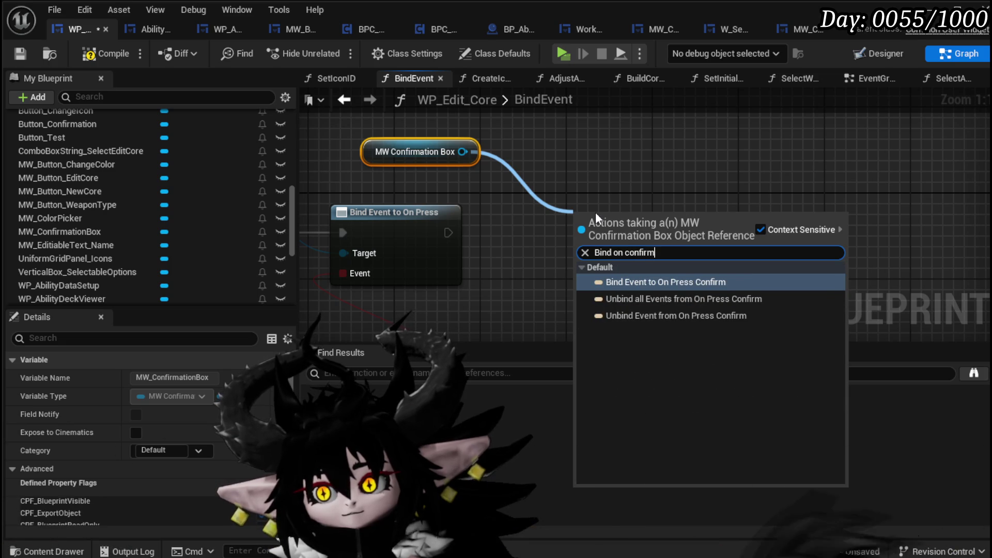
left_click(654, 282)
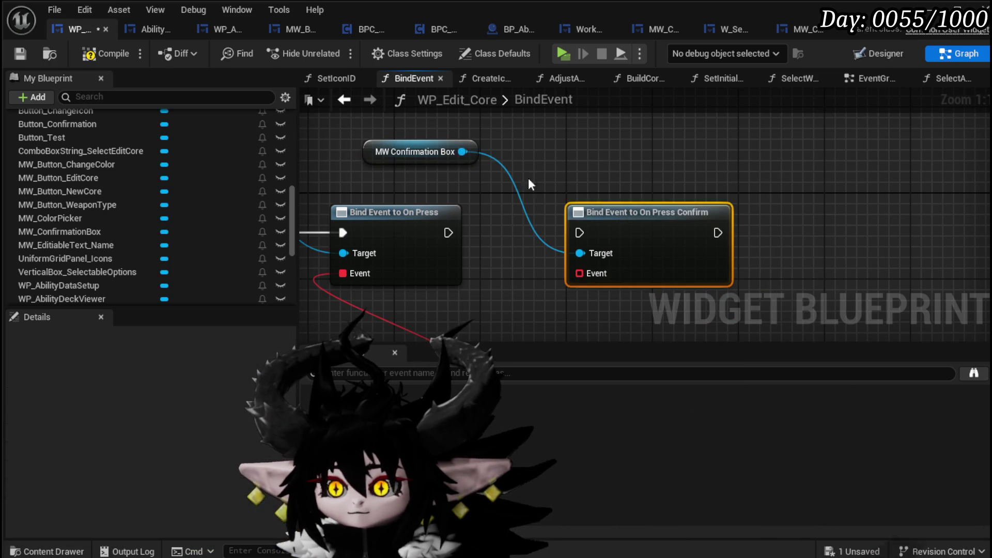
Step: Add Bind Event to On Press Cancel and chain On Press → Confirm → Cancel exec pins
left_click_drag(462, 152, 628, 172)
type("Bin")
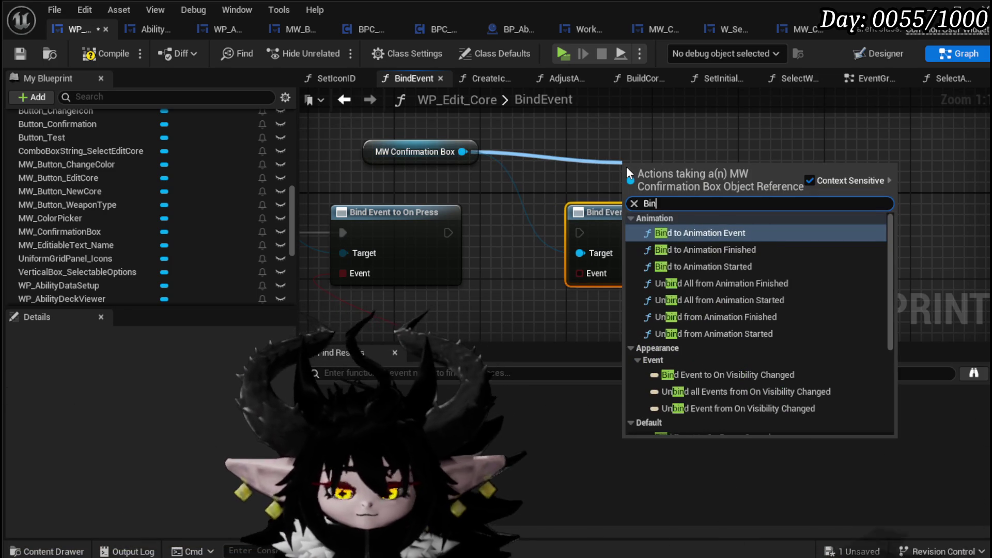
type("d on cnac")
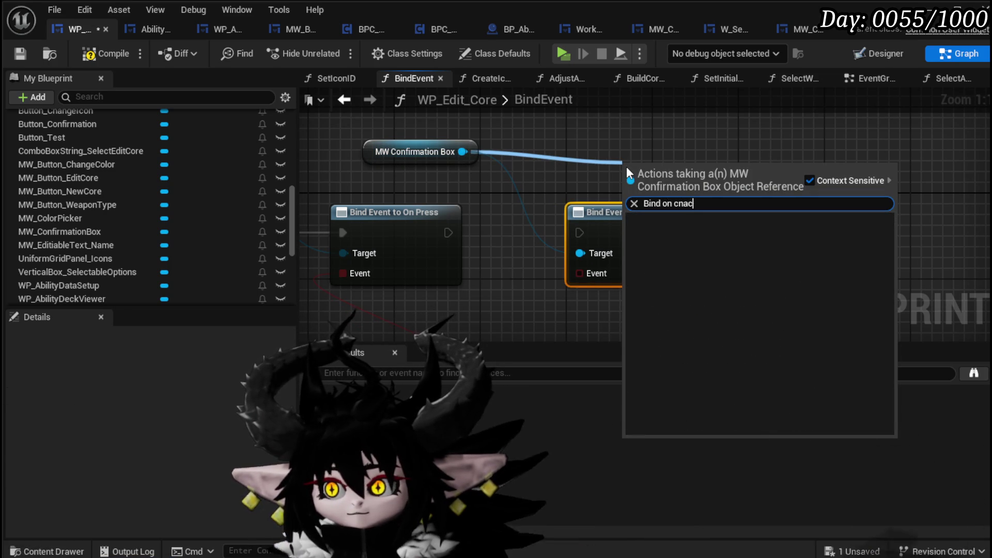
key("BackSpace")
key("BackSpace")
key("BackSpace")
type("ancel")
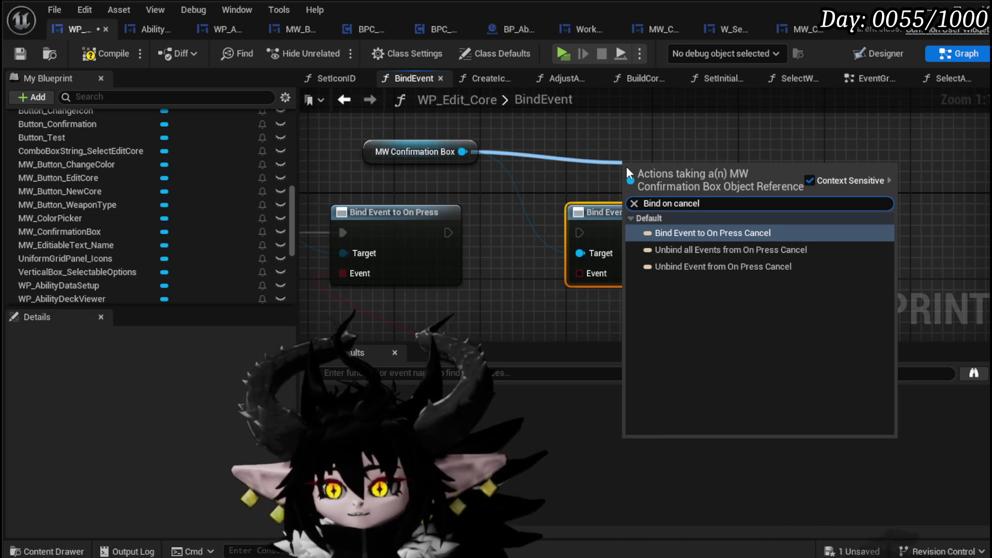
left_click(693, 233)
mouse_move(693, 231)
left_mouse_down()
mouse_move(827, 228)
mouse_move(808, 229)
left_mouse_up()
left_click_drag(448, 233, 564, 232)
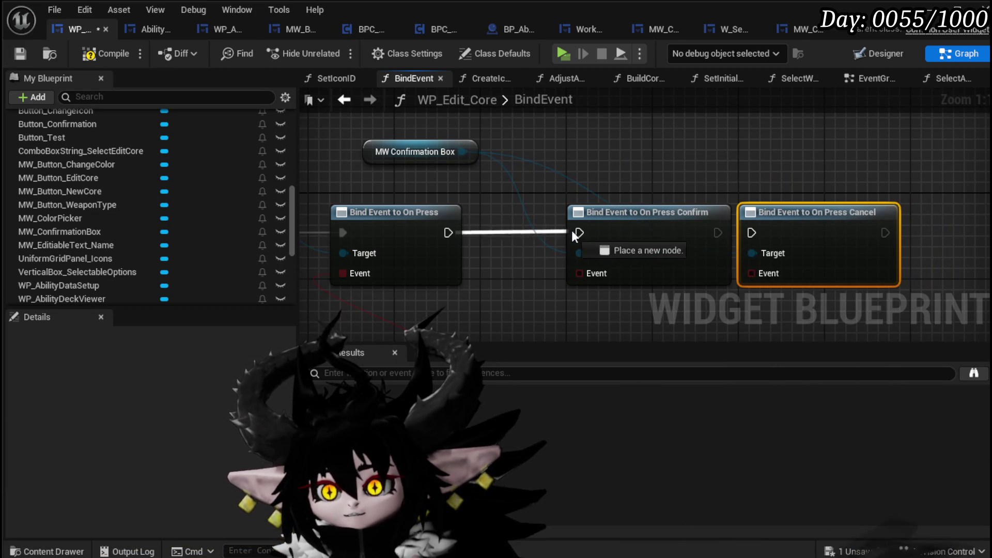
left_click_drag(717, 232, 751, 232)
Step: Add a Create Event node feeding the Confirm binding's Event pin
scroll(497, 206, "down", 2)
left_click_drag(476, 180, 495, 231)
type("crea")
left_click(572, 302)
left_click(481, 277)
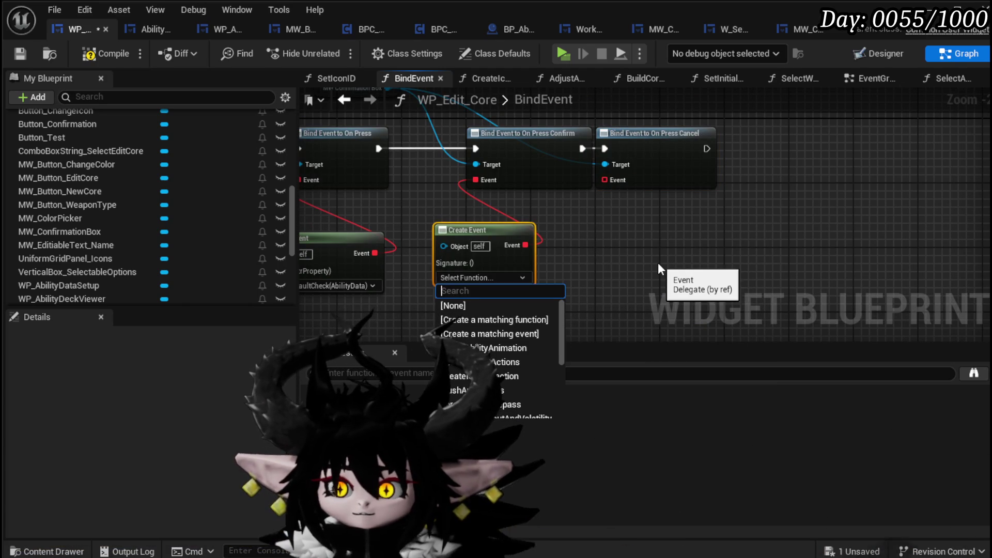
Step: Generate a matching function for the Confirm event and rename it PressConfirm
left_click(628, 290)
left_click(604, 212)
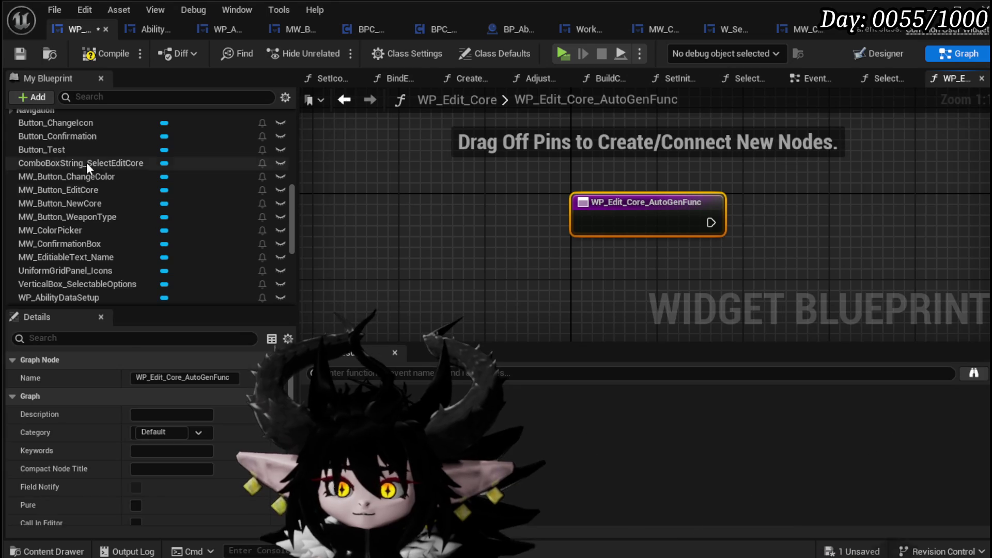
scroll(104, 166, "up", 3)
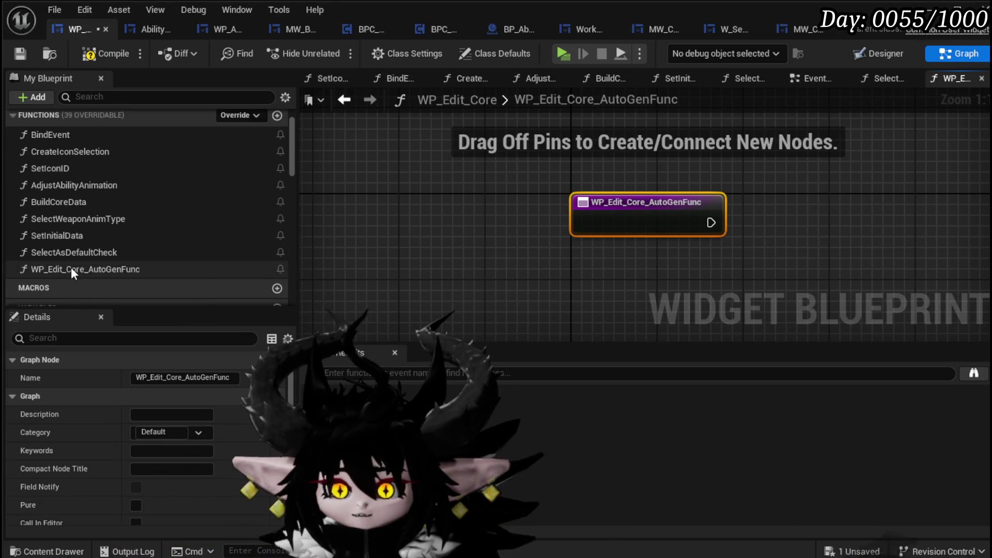
right_click(71, 269)
left_click(110, 323)
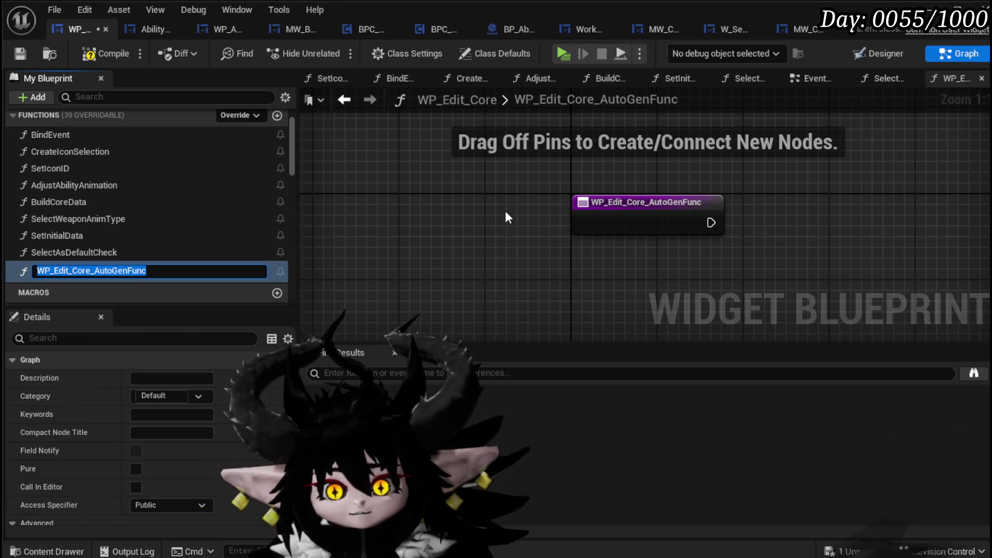
type("Press")
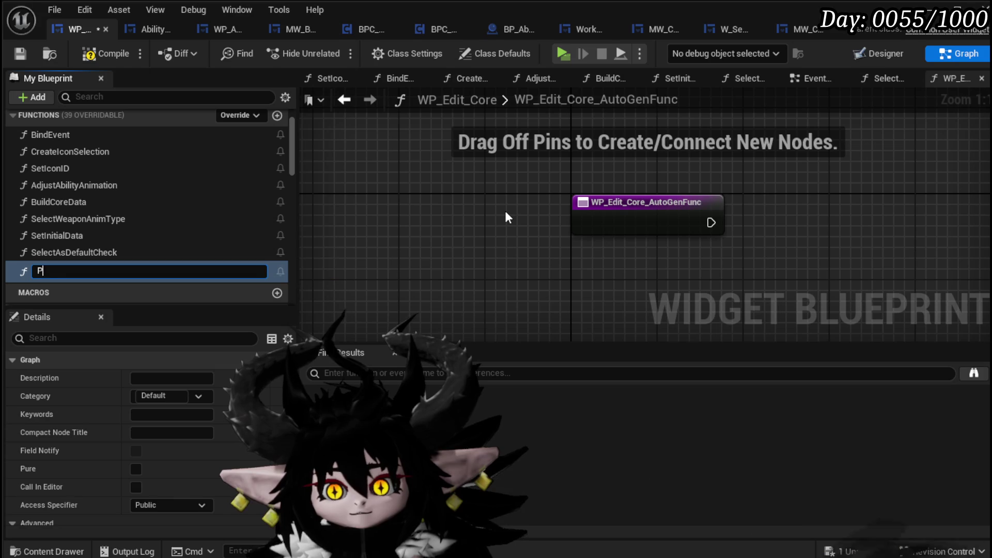
type("Confirm")
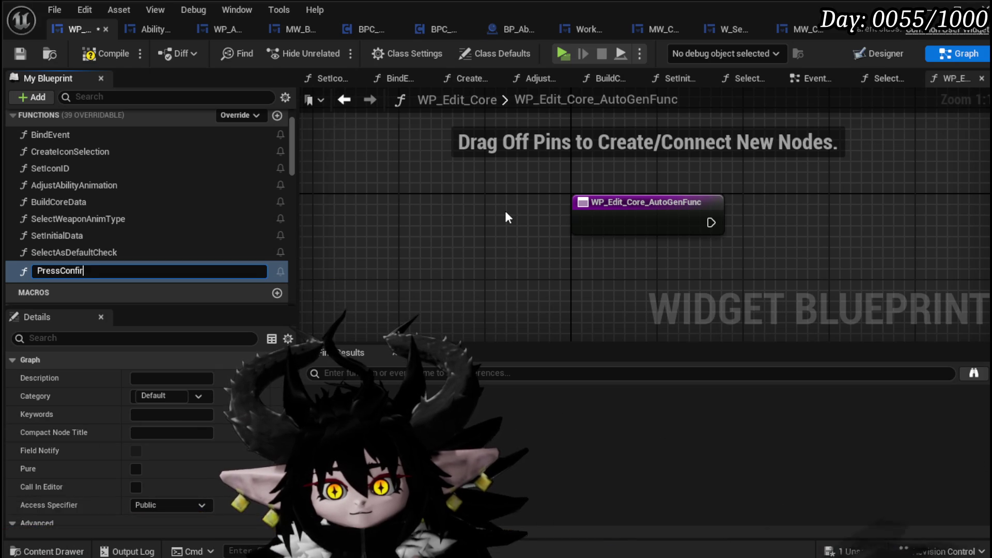
key("Return")
Step: Position the PressConfirm entry node and save and compile the widget blueprint
left_click_drag(410, 215, 194, 207)
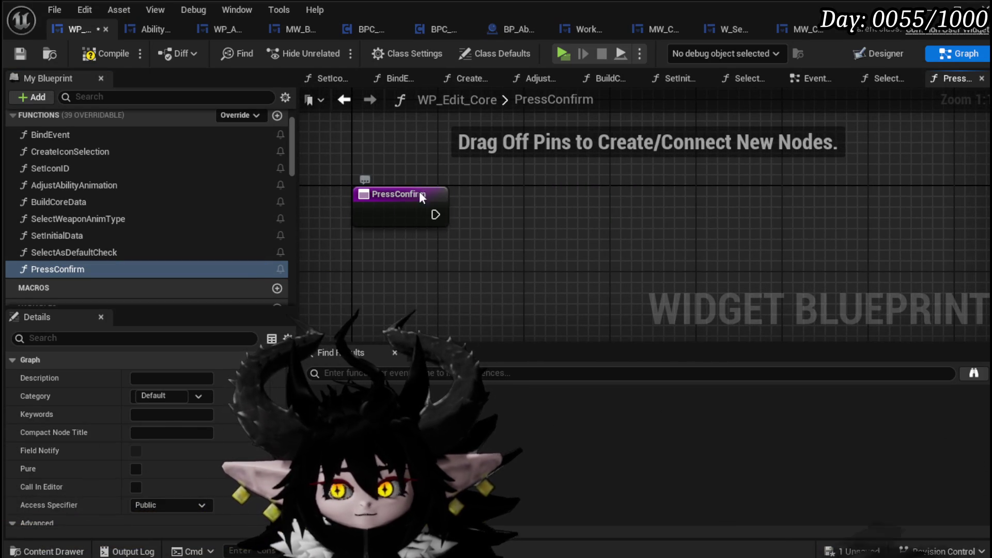
left_click(419, 194)
left_click(554, 209)
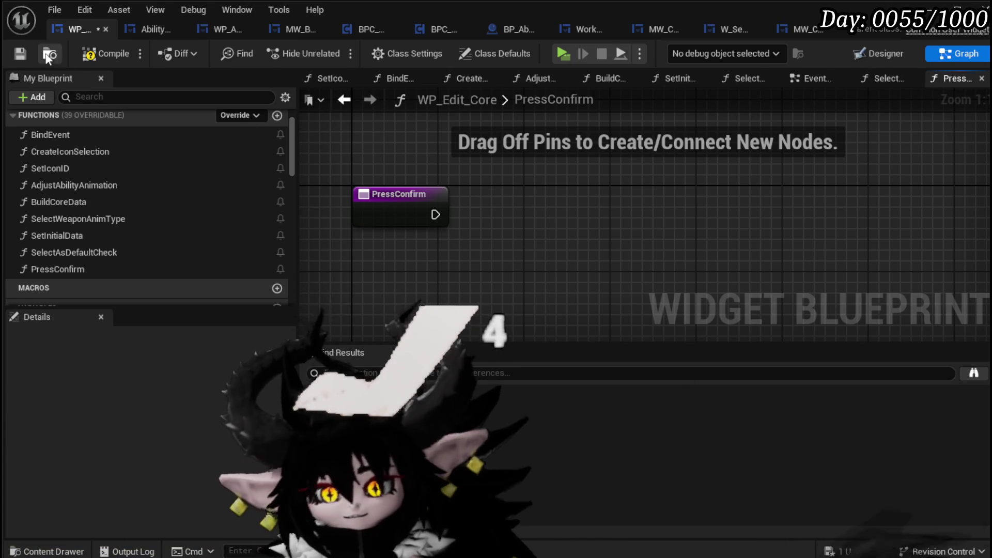
left_click(18, 53)
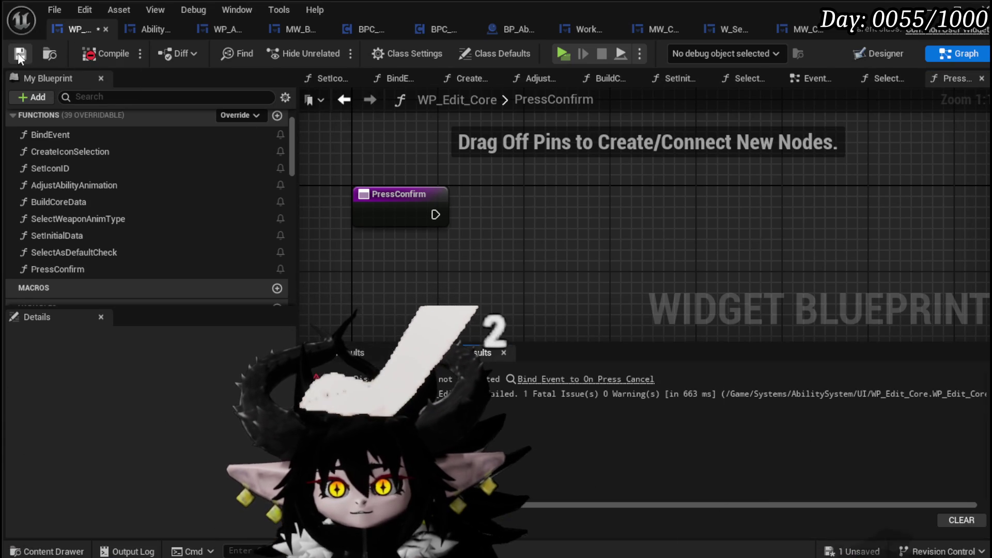
Step: Add a Switch on String node after the PressConfirm entry and inspect the compile error
left_click_drag(435, 214, 520, 212)
type("S")
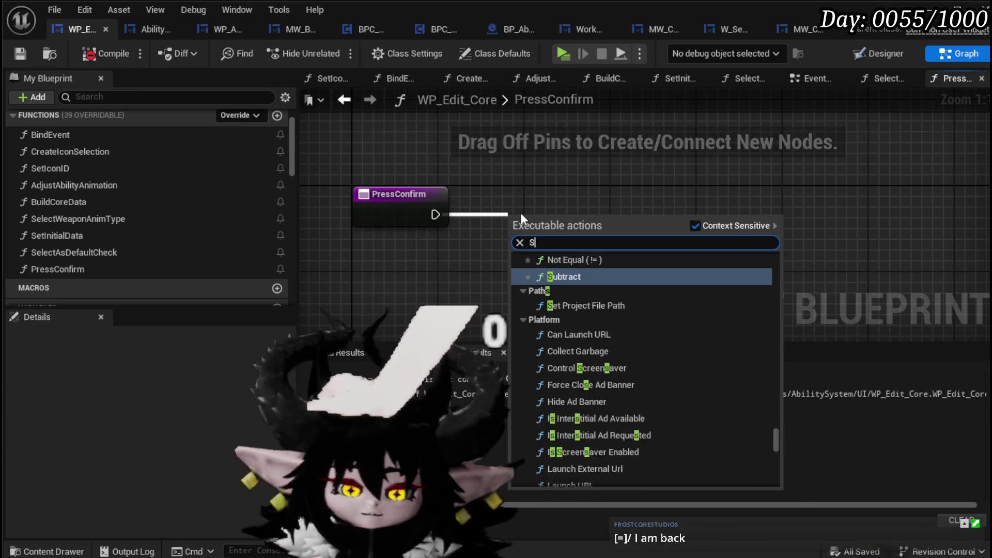
type("witch o")
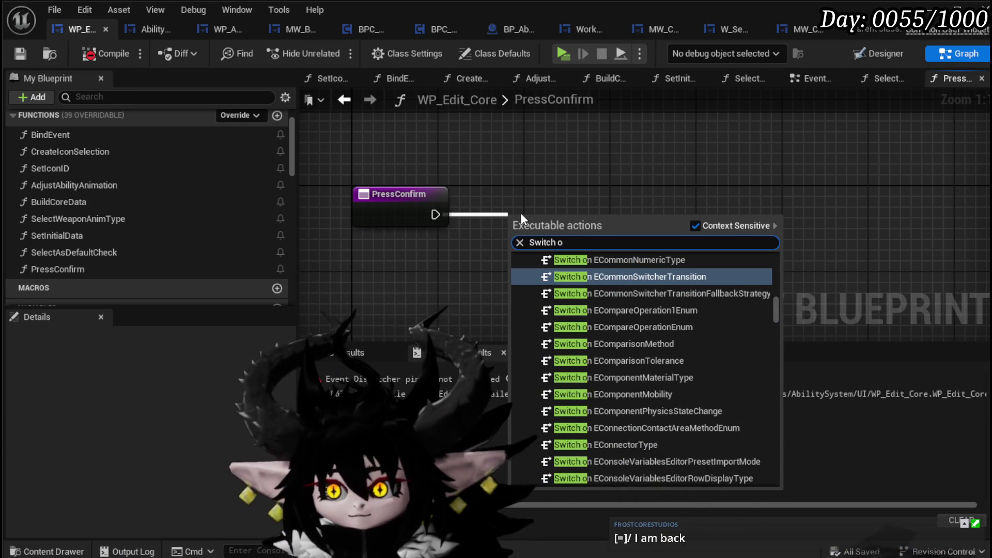
type("n string")
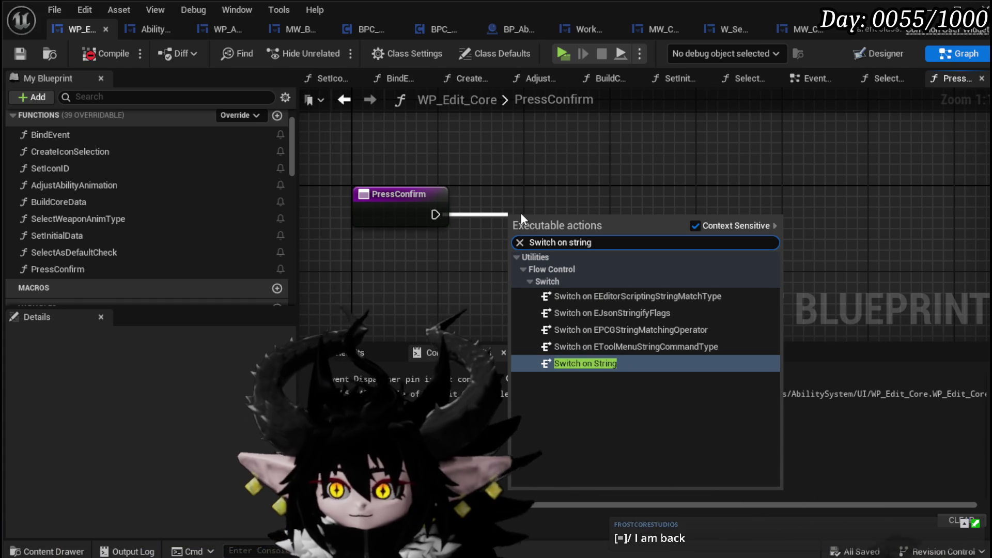
left_click(641, 365)
left_click(455, 150)
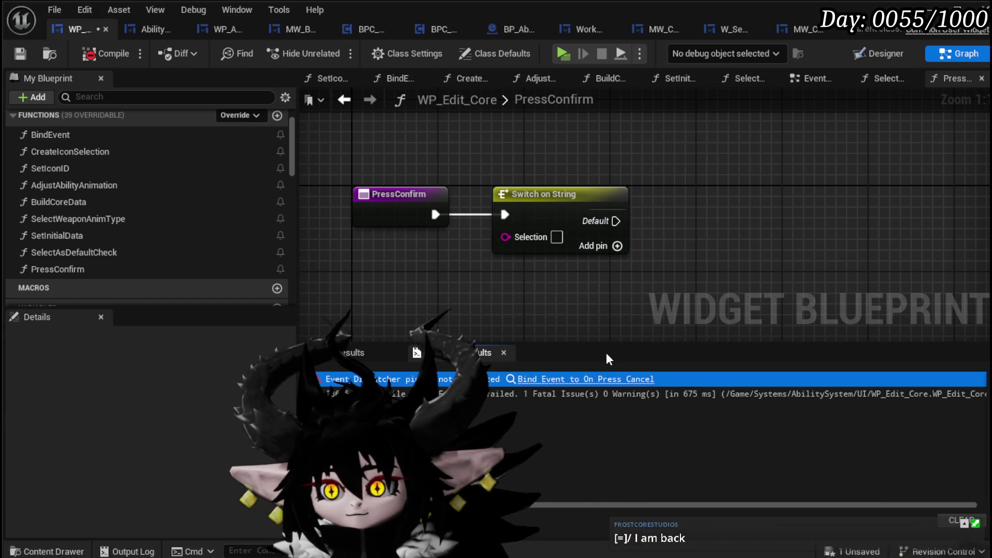
left_click(583, 378)
scroll(617, 234, "up", 2)
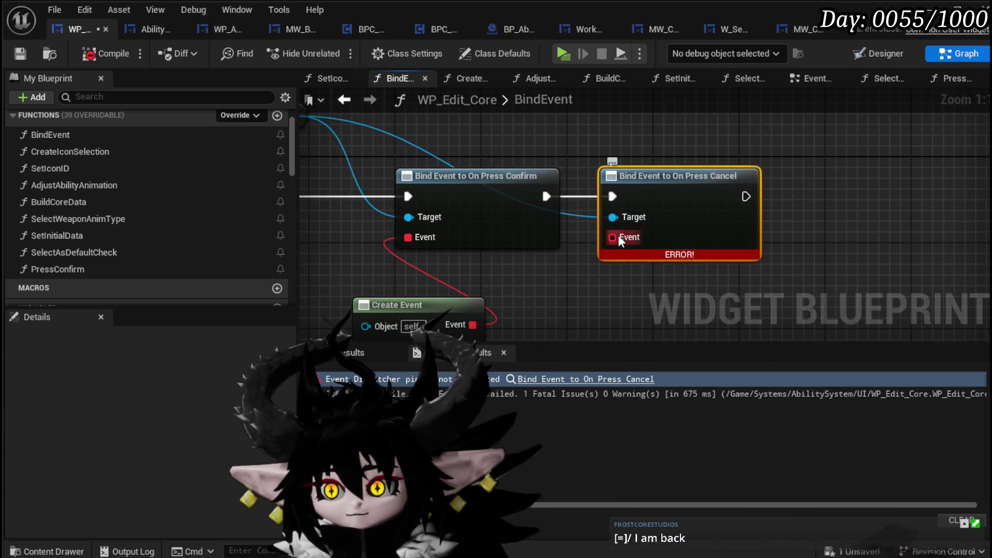
Step: Add a Create Event for the Cancel binding and generate a matching function
left_click_drag(615, 236, 628, 284)
type("Crt")
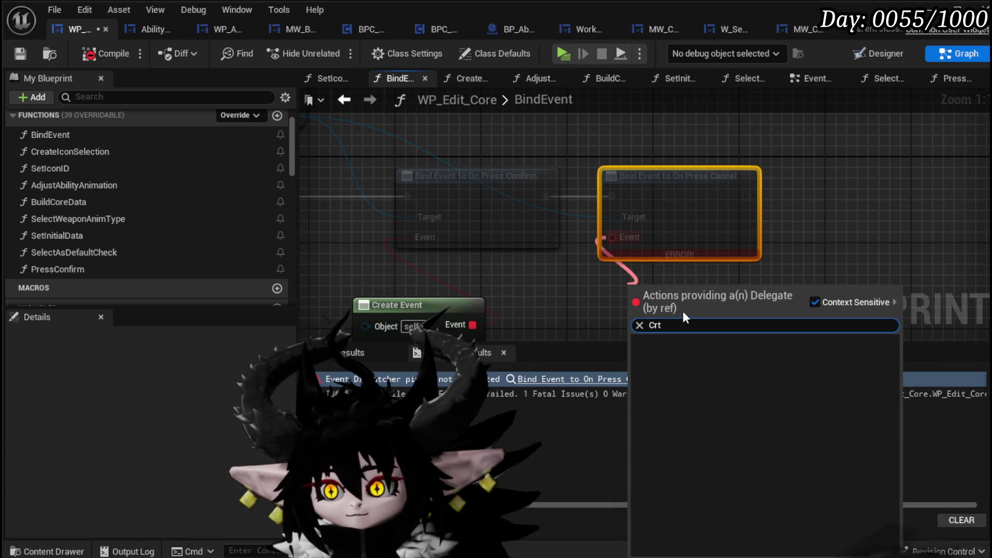
key("Return")
scroll(682, 333, "down", 2)
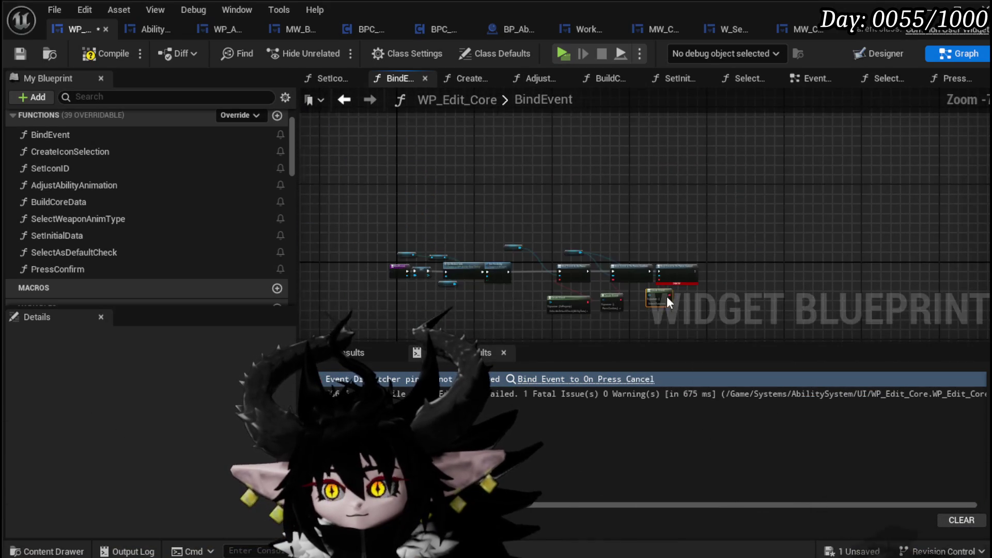
scroll(666, 295, "up", 2)
left_click_drag(725, 293, 745, 230)
left_click(591, 267)
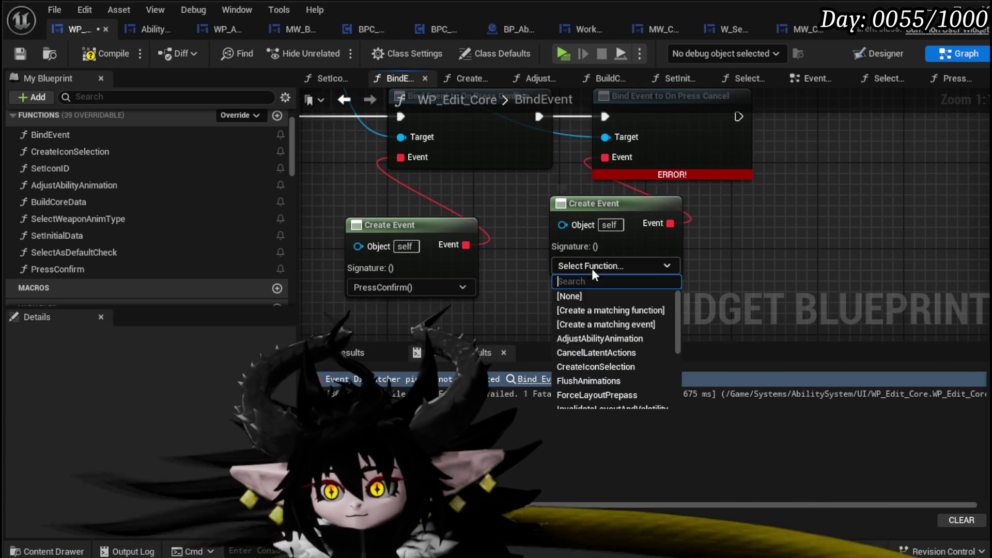
left_click(595, 313)
Step: Rename the generated cancel function to PressCancel and compile the widget blueprint
left_click(86, 284)
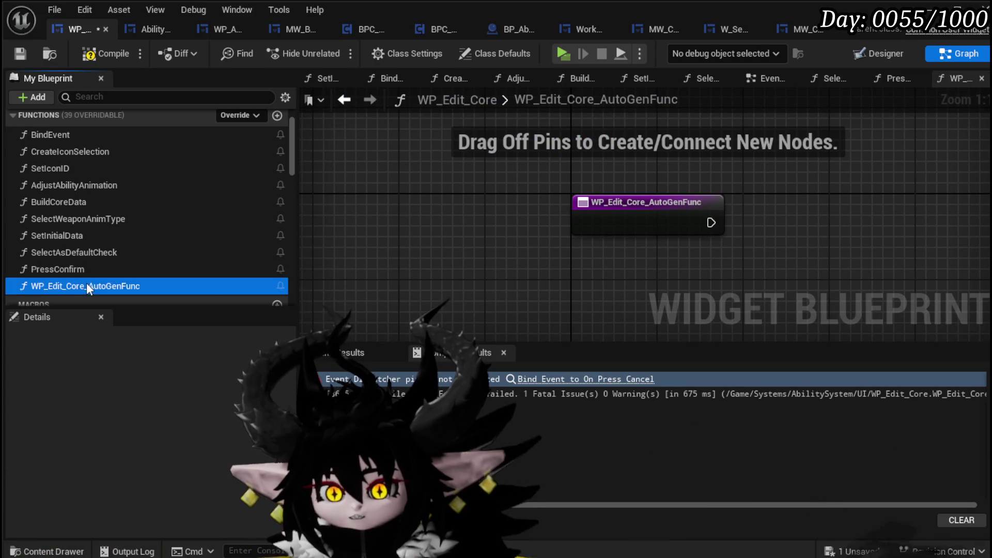
right_click(86, 284)
left_click(134, 339)
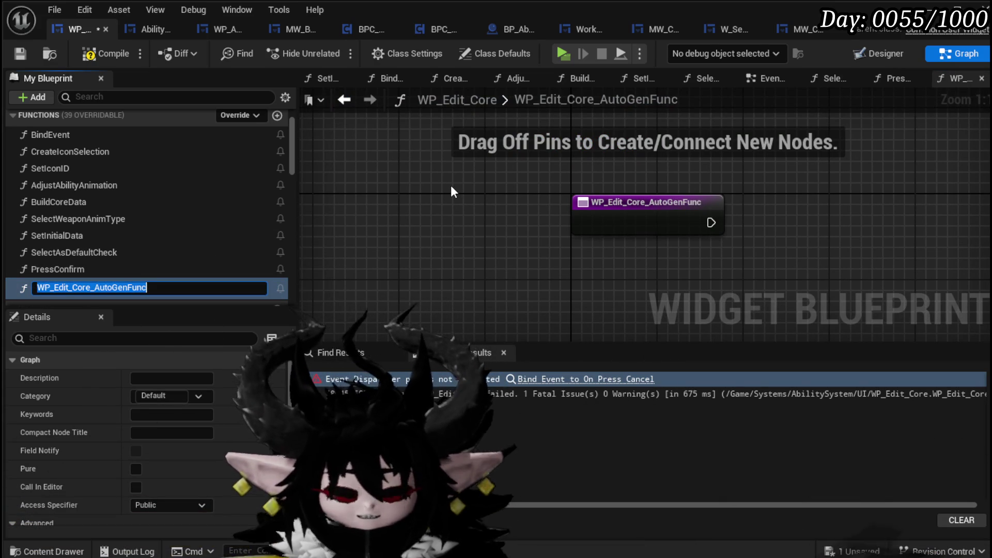
type("PressCancel")
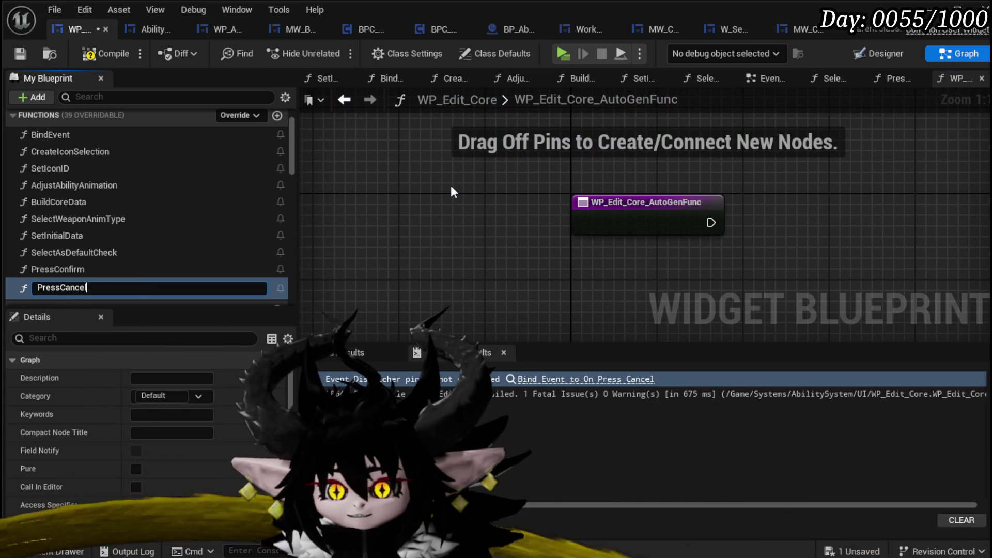
key("Return")
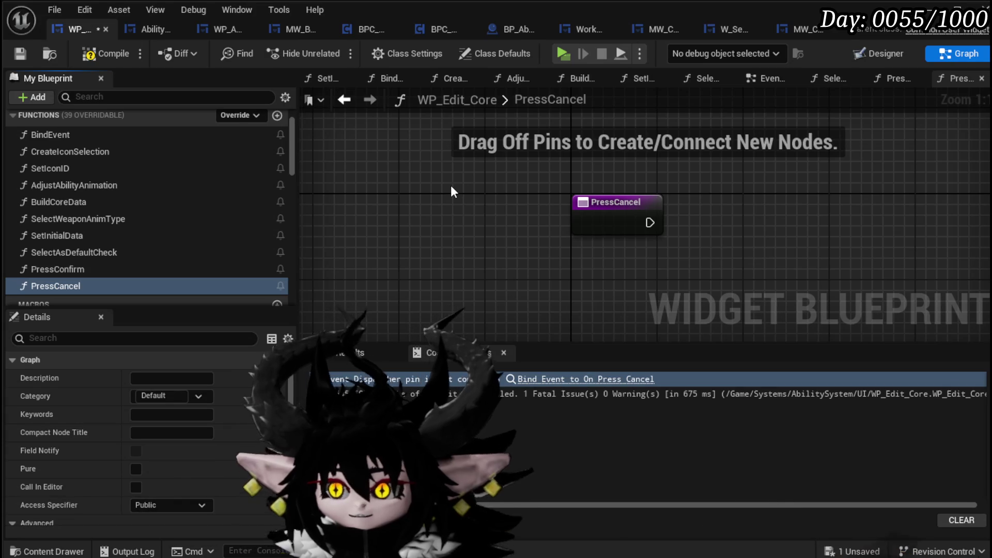
left_click(26, 54)
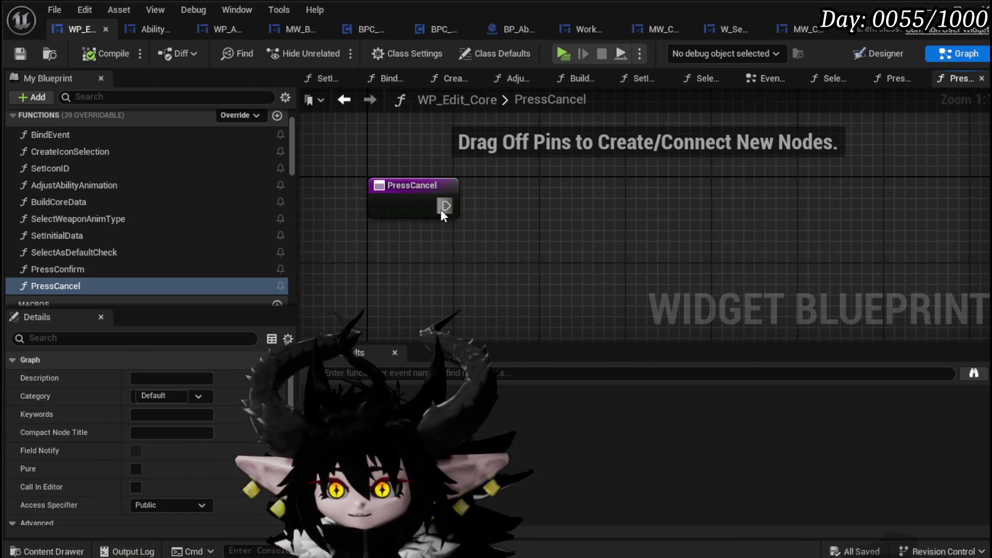
Step: Add a Set Visibility node after PressCancel's entry and save
scroll(94, 260, "down", 3)
scroll(94, 259, "down", 3)
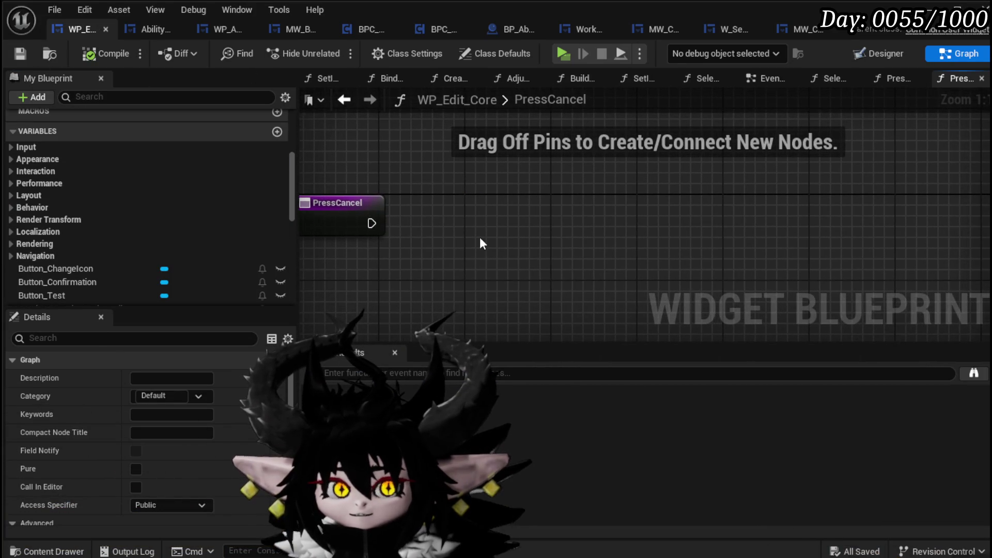
left_click_drag(372, 223, 488, 225)
type("Set Visi")
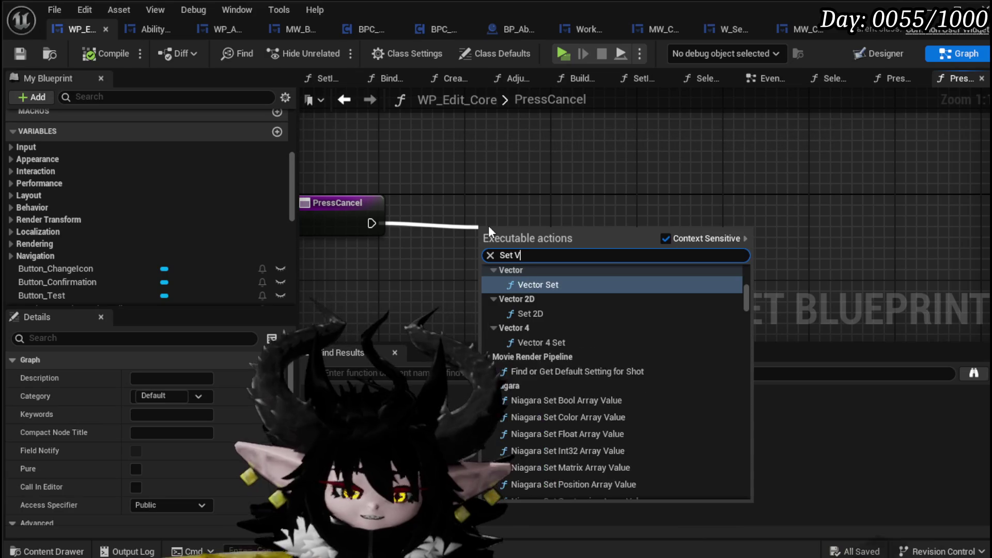
left_click(568, 490)
left_click_drag(512, 232, 553, 194)
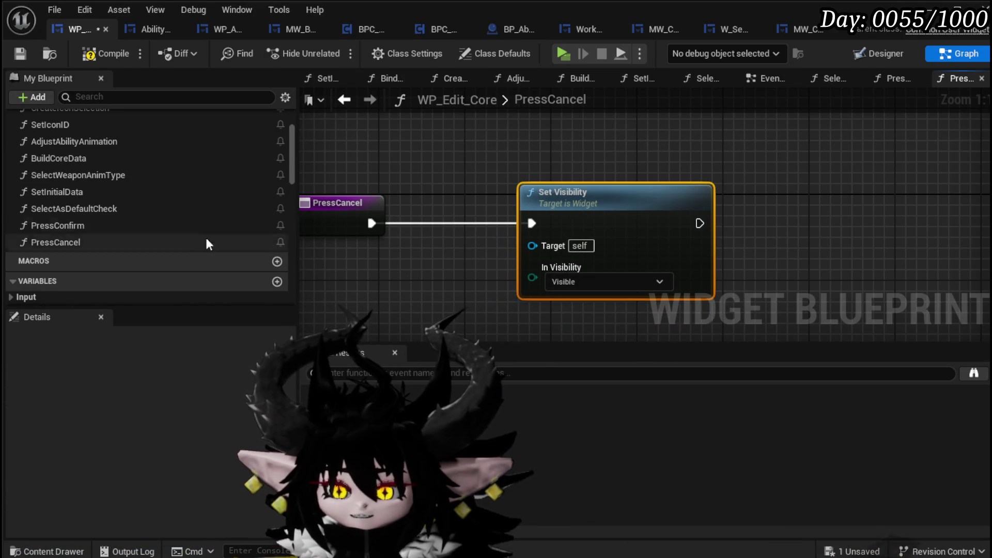
left_click(19, 53)
Step: Set In Visibility to Collapsed, then compile and save
left_click(563, 281)
left_click(576, 304)
left_click(420, 286)
left_click(93, 54)
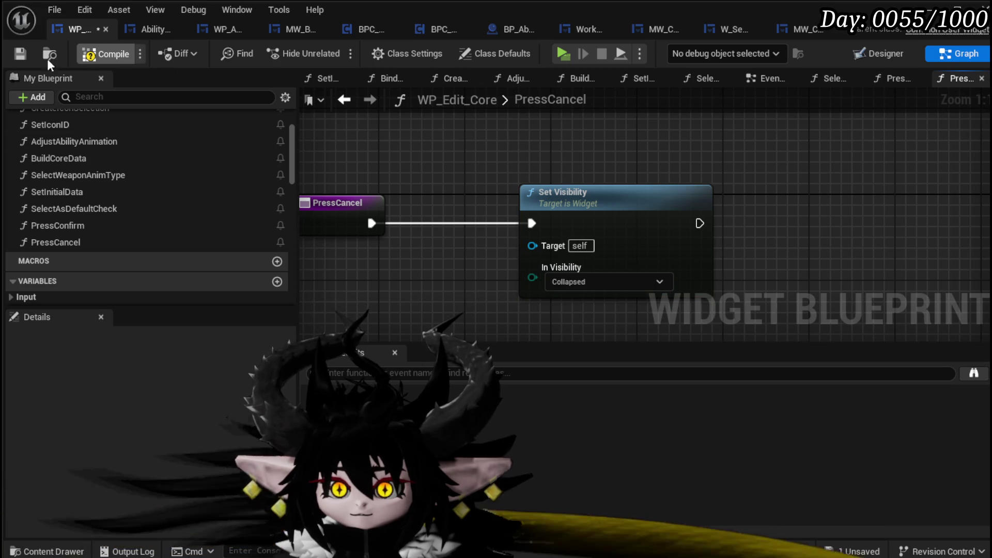
left_click(21, 53)
Step: Wire MW_ConfirmationBox into the Set Visibility Target, then compile and save
scroll(141, 166, "down", 5)
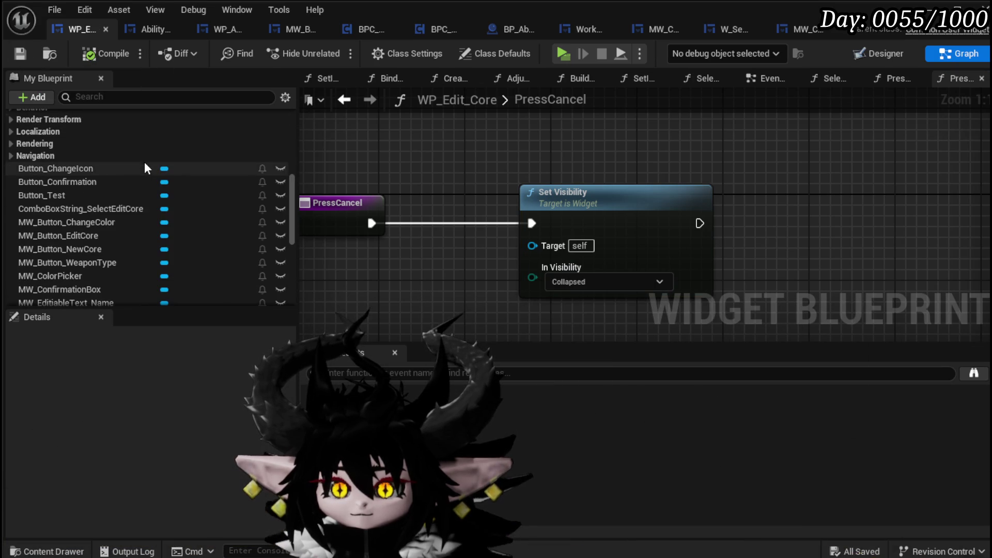
scroll(94, 198, "down", 2)
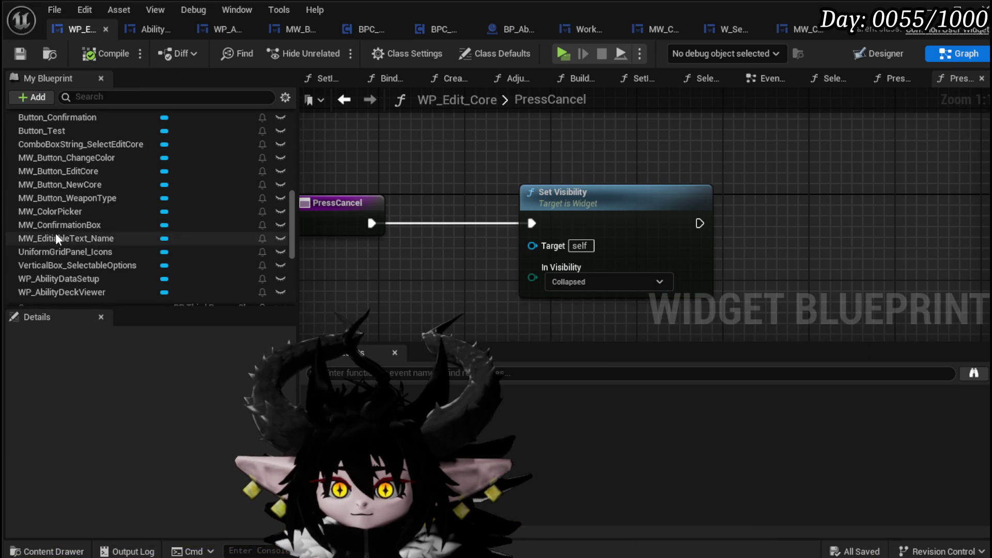
left_click_drag(69, 224, 532, 246)
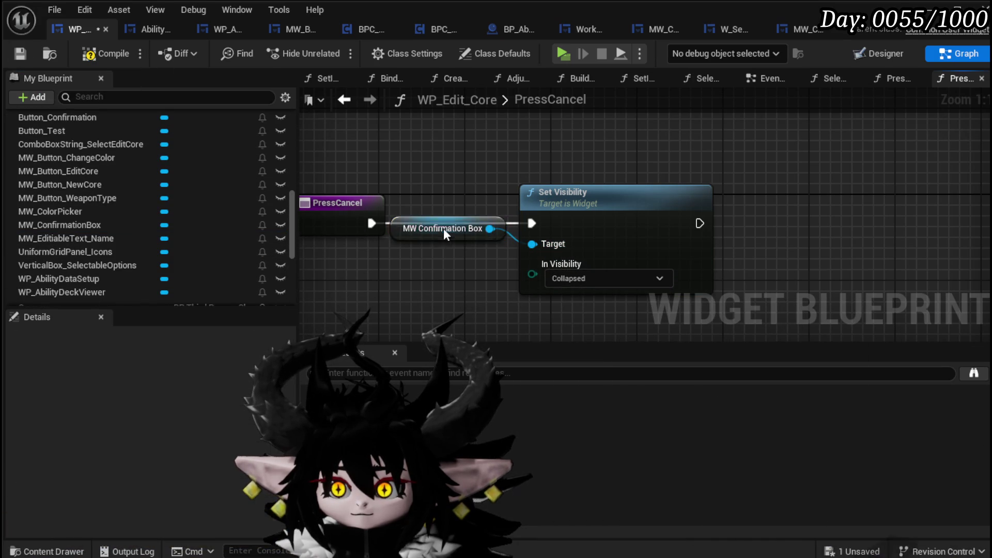
left_click_drag(443, 231, 577, 166)
left_click(106, 53)
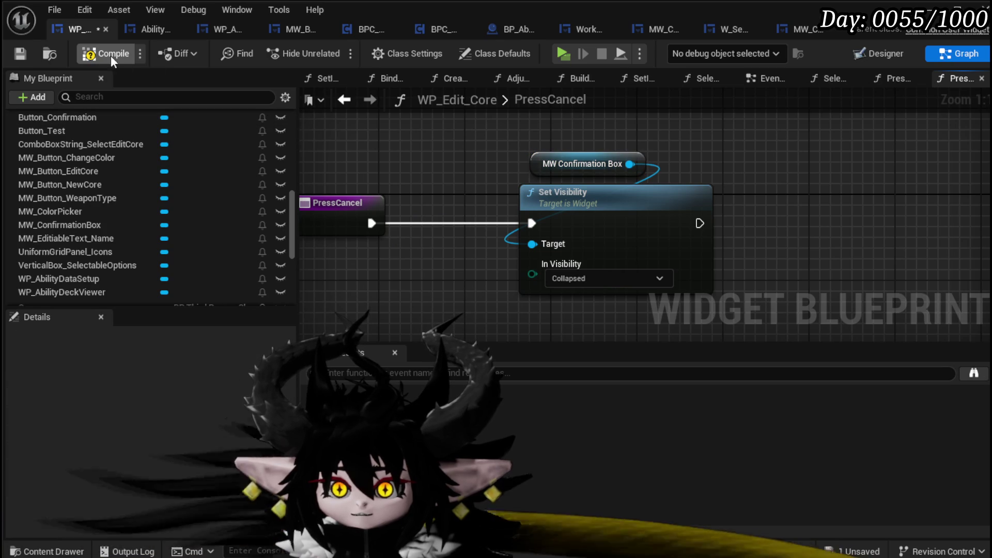
left_click(15, 54)
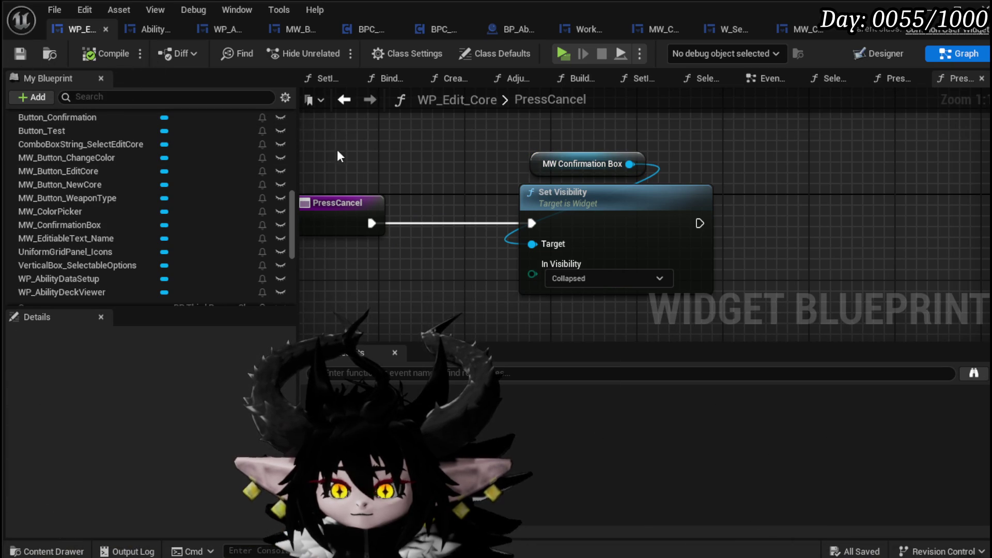
scroll(98, 152, "up", 10)
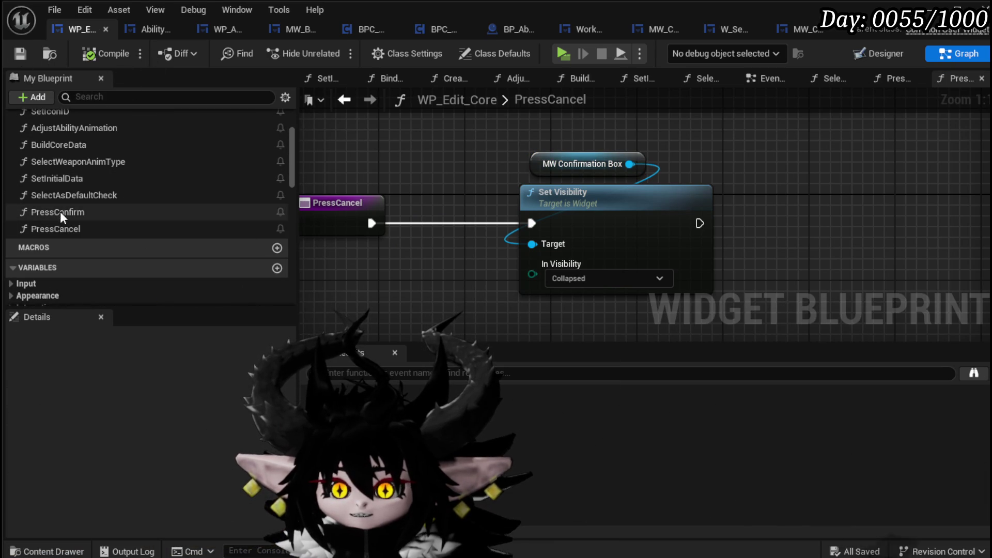
double_click(60, 213)
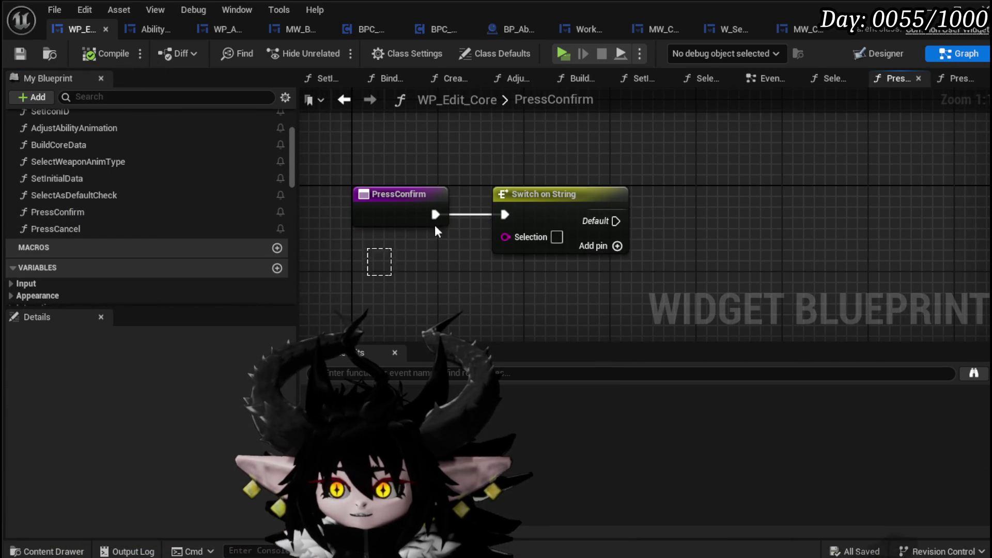
Step: Add a Set OOC_AbilityVisual_ID node to the PressConfirm graph and compile and save
left_click(781, 182)
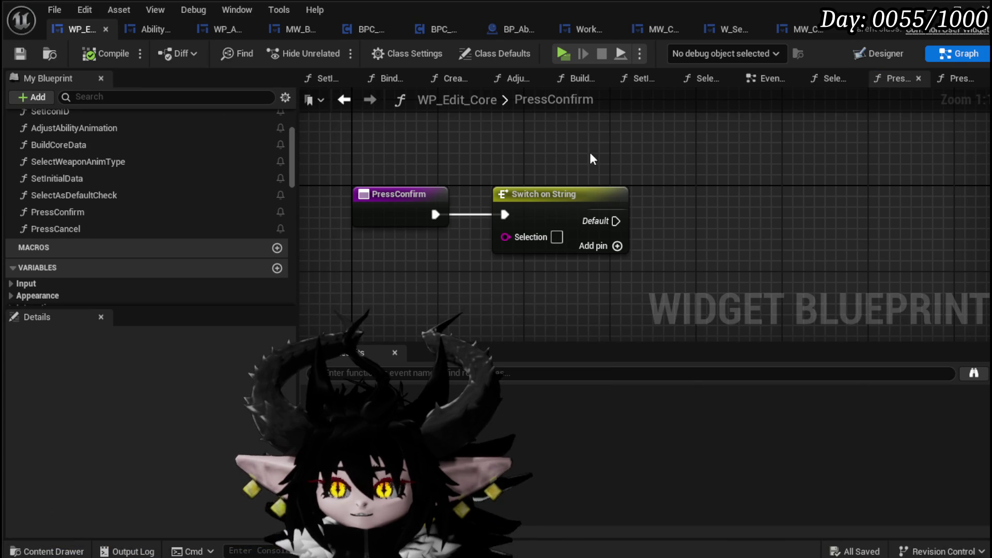
scroll(154, 202, "down", 10)
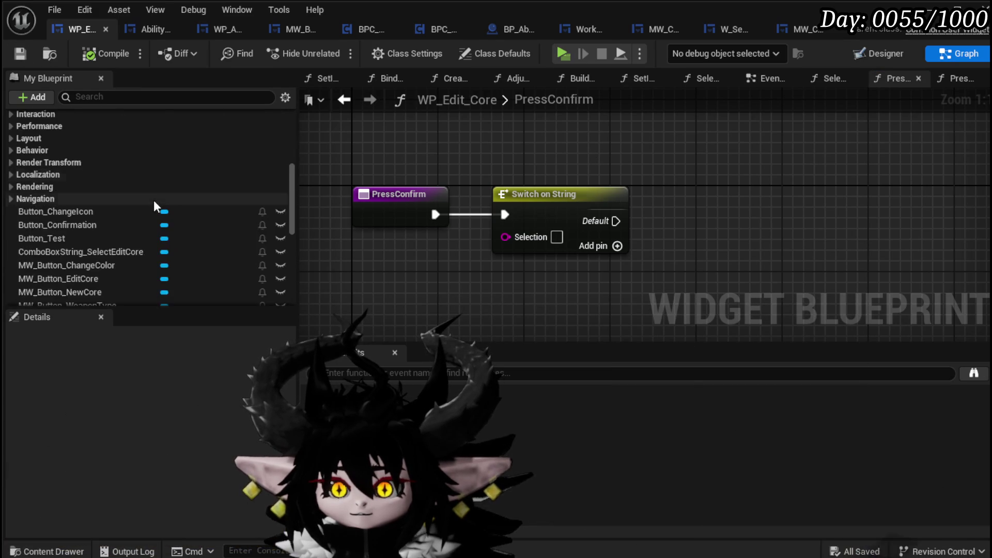
scroll(137, 206, "down", 3)
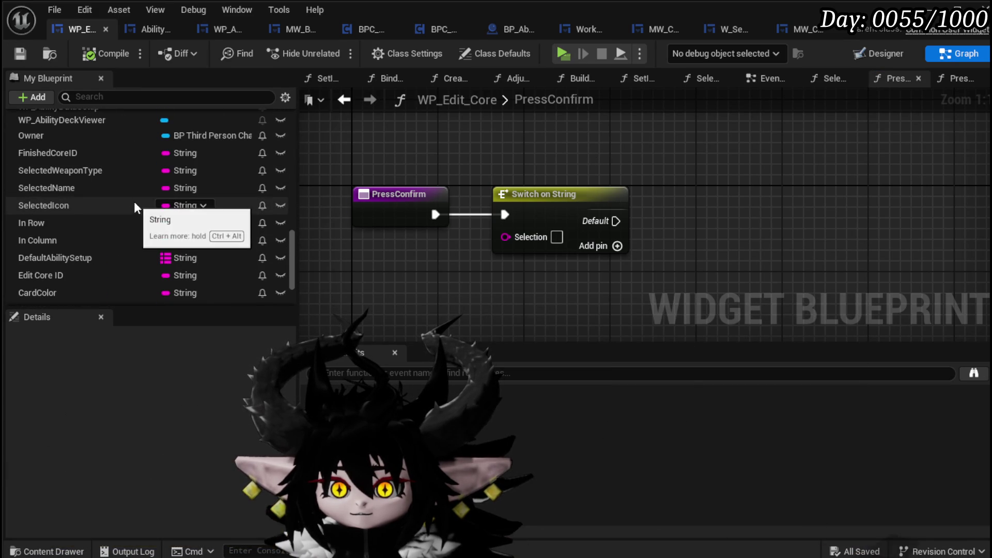
left_click_drag(89, 172, 114, 174)
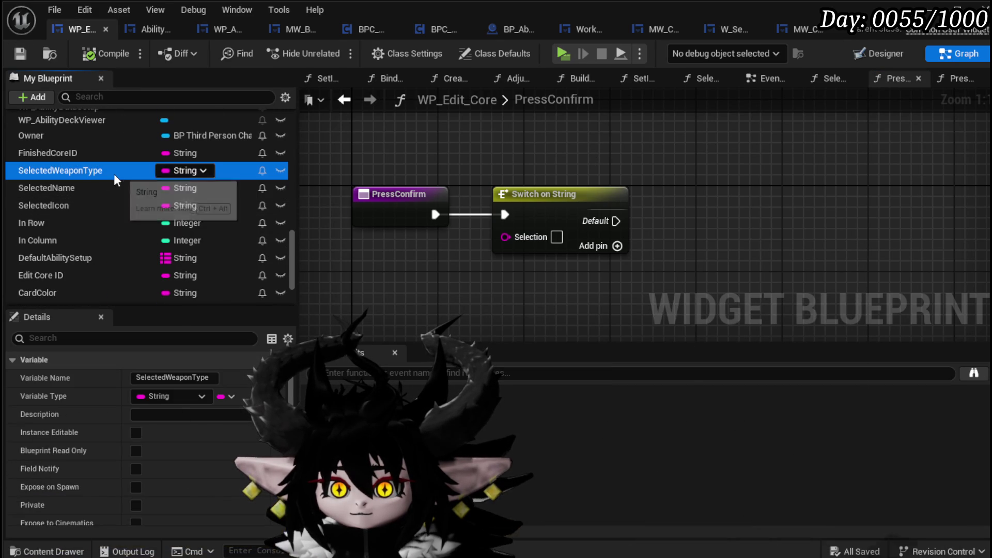
scroll(93, 210, "down", 2)
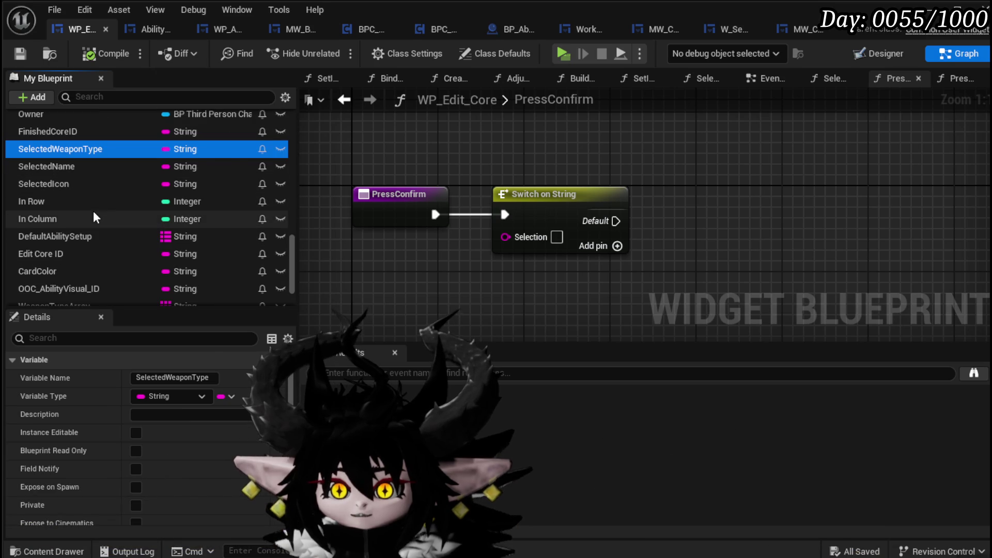
left_click_drag(72, 268, 734, 199)
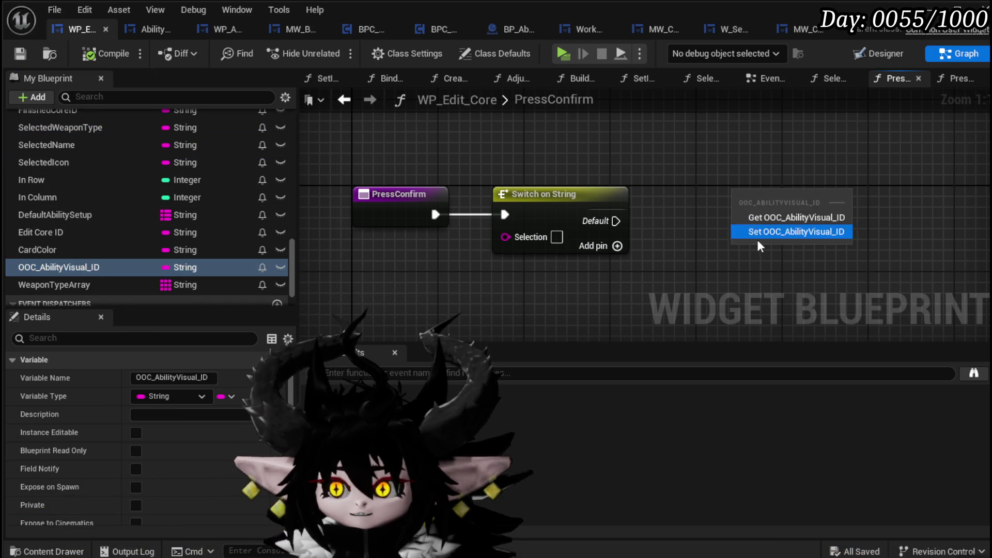
left_click(755, 232)
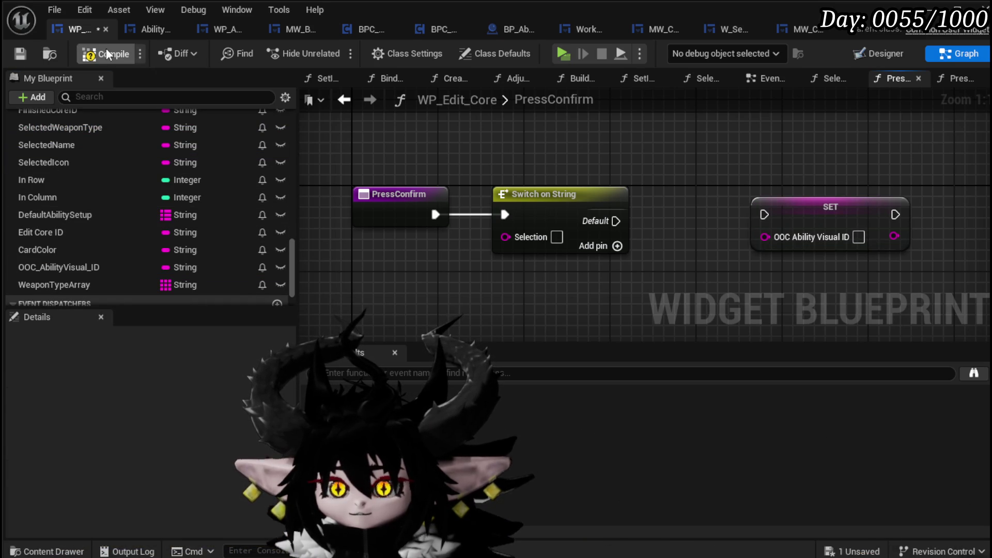
left_click(18, 54)
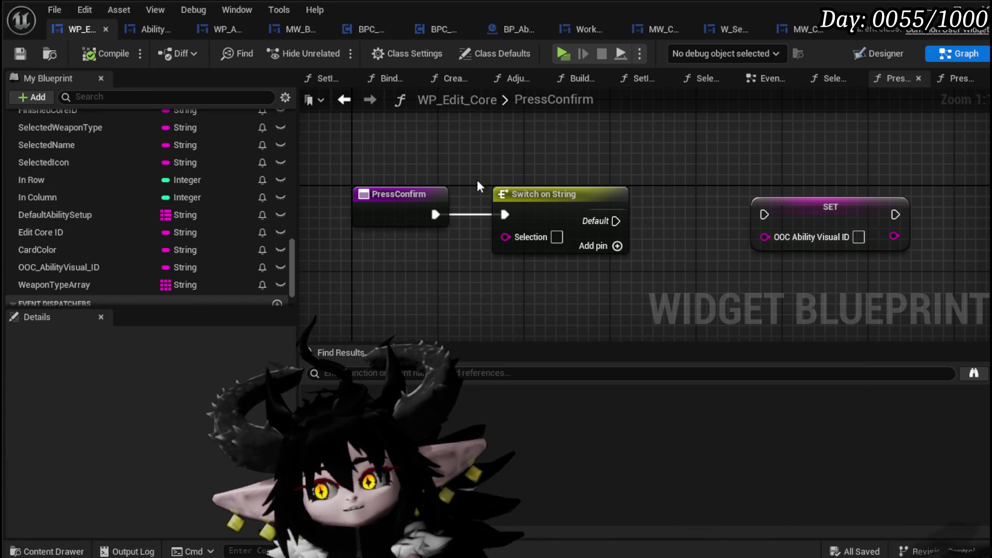
Step: Look for a string node to feed the SET value, dismissing the action lists
mouse_move(722, 215)
left_mouse_down()
mouse_move(668, 191)
mouse_move(664, 242)
left_mouse_up()
key("Escape")
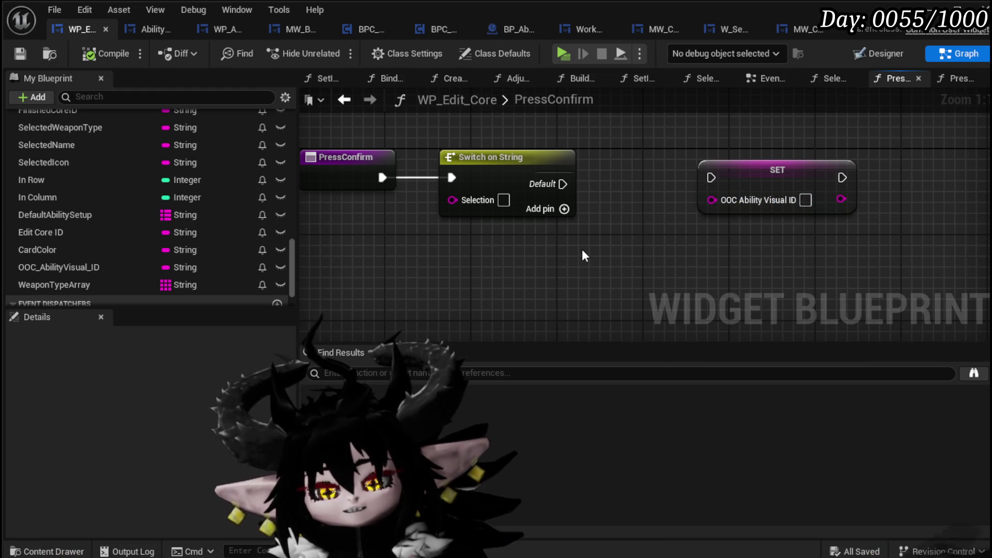
left_click_drag(711, 200, 631, 256)
key("Escape")
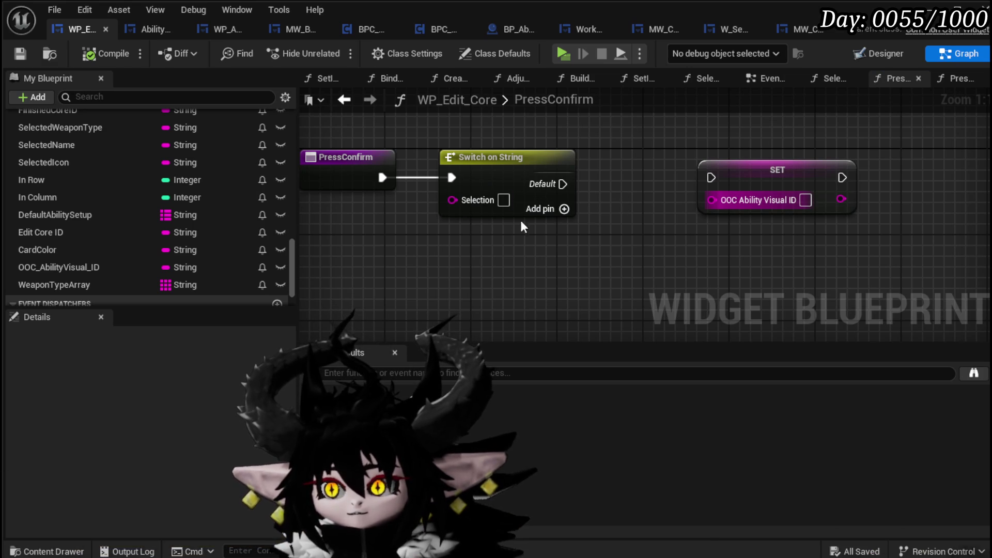
scroll(172, 170, "up", 15)
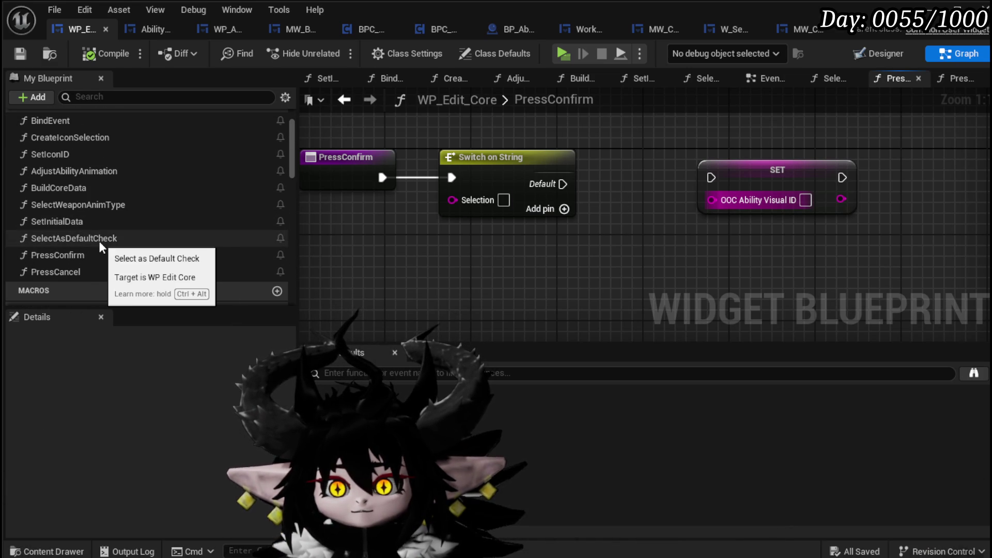
Step: In SelectAsDefaultCheck, split Ability Data with Parse Into Array using delimiter '$'
double_click(99, 240)
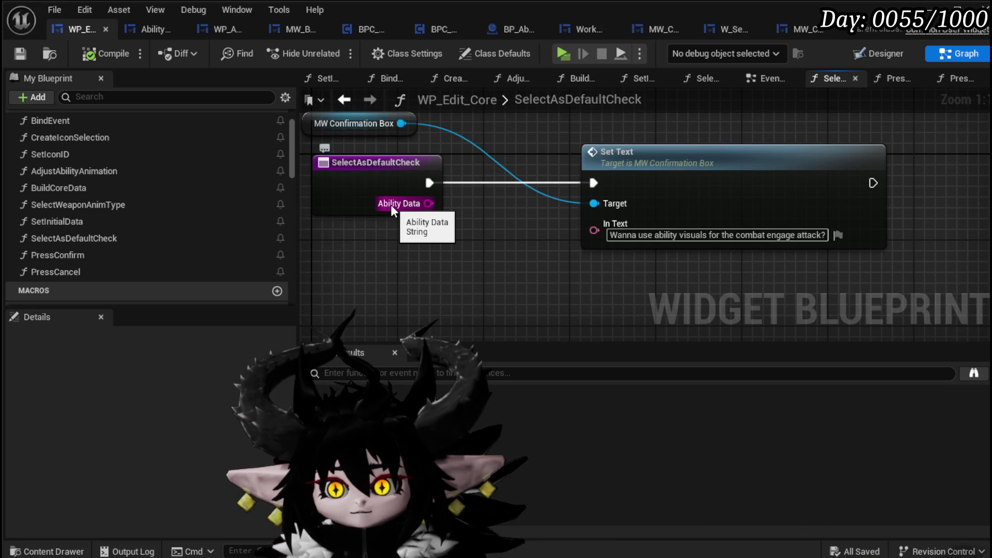
mouse_move(361, 195)
left_mouse_down()
mouse_move(287, 191)
mouse_move(330, 170)
left_mouse_up()
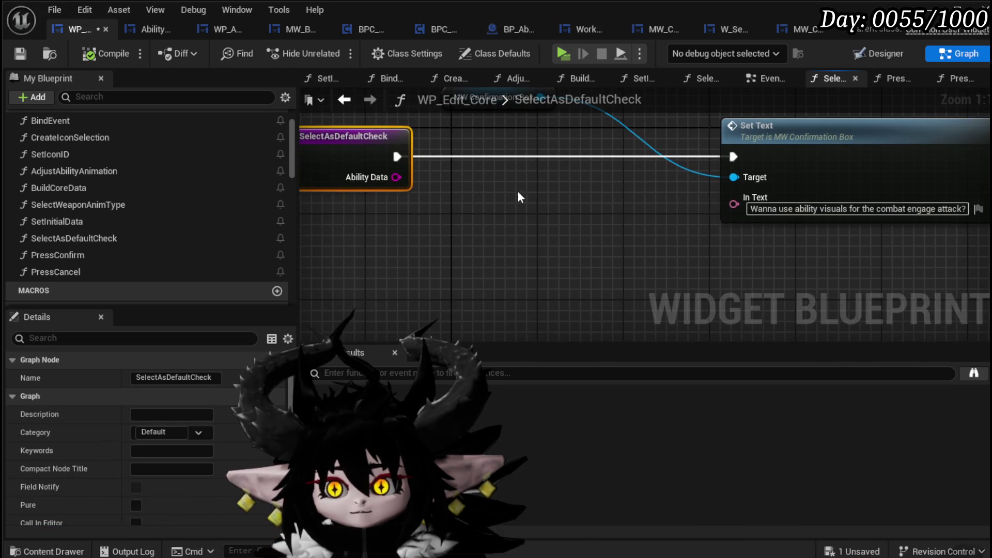
left_click_drag(400, 182, 304, 239)
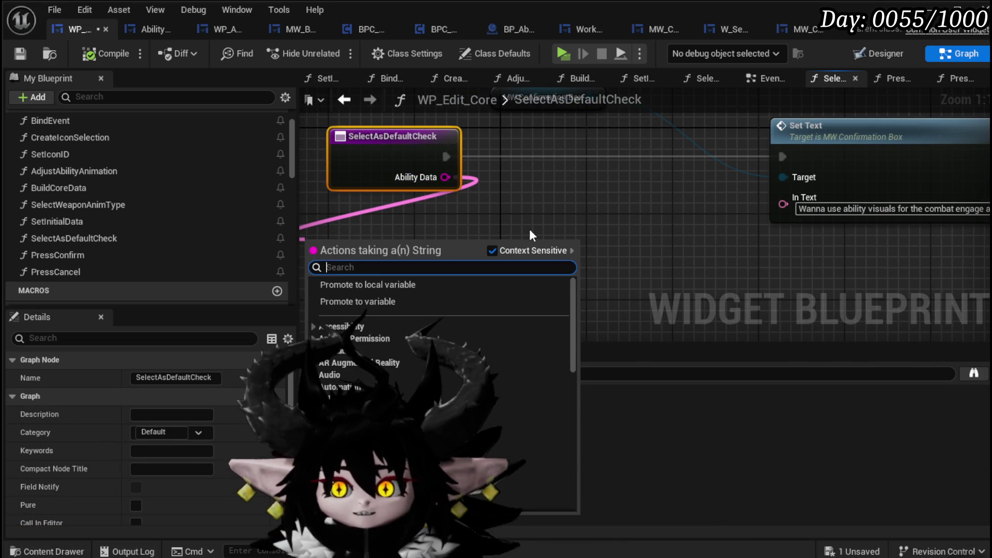
type("parse")
key("Return")
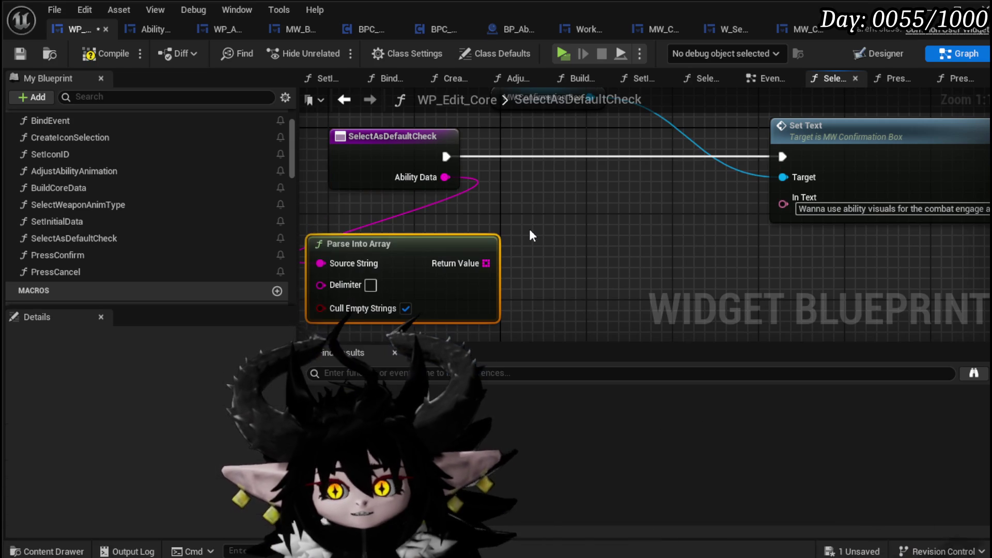
left_click(371, 285)
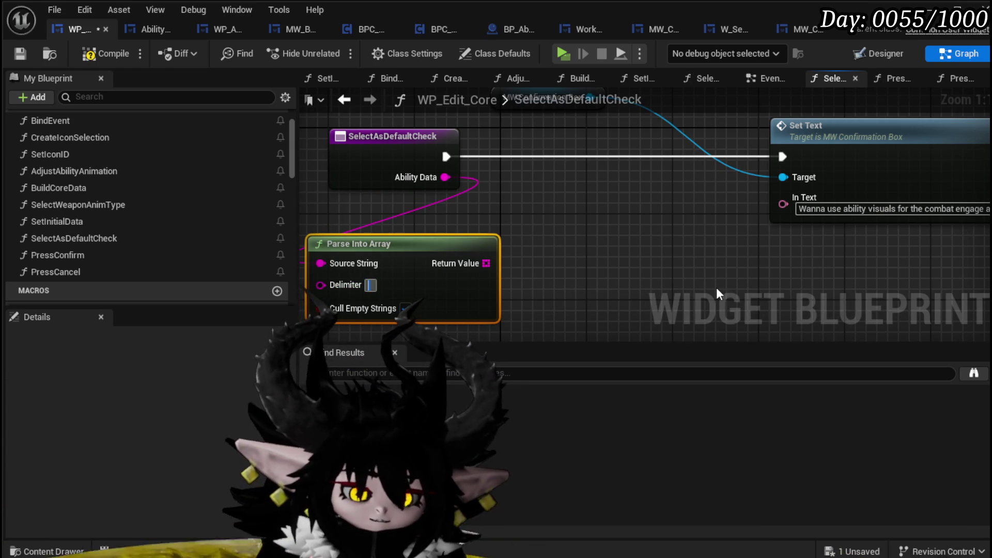
type("$")
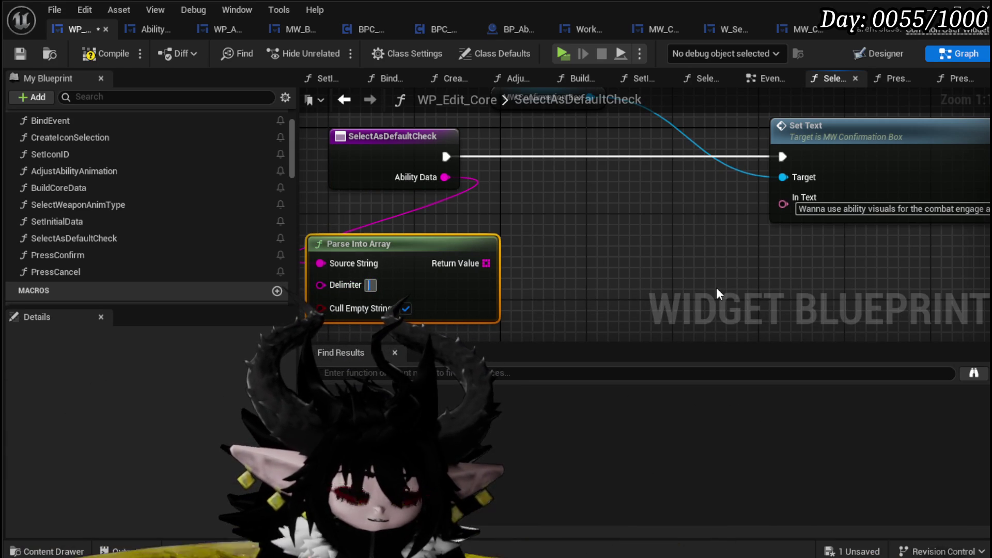
Step: Add a GET node for element 1 of the parsed array and promote it to a variable
left_click_drag(485, 262, 510, 259)
type("get")
left_click(582, 402)
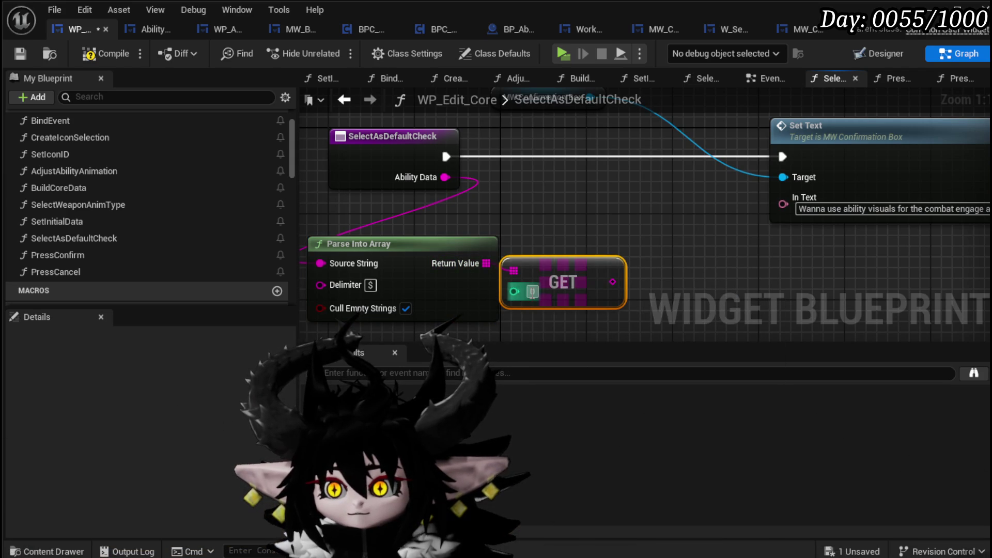
left_click_drag(612, 282, 609, 232)
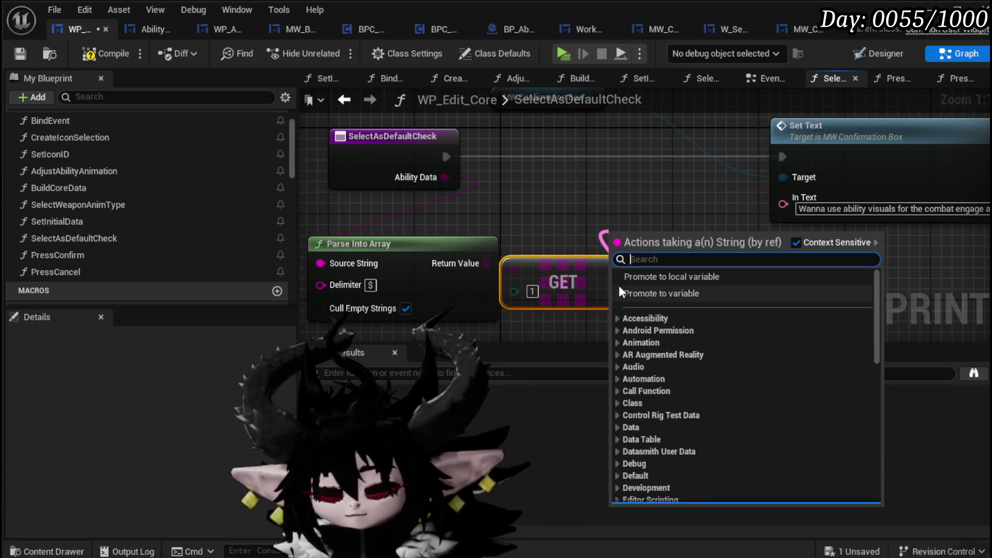
key("Escape")
right_click(506, 279)
left_click(546, 319)
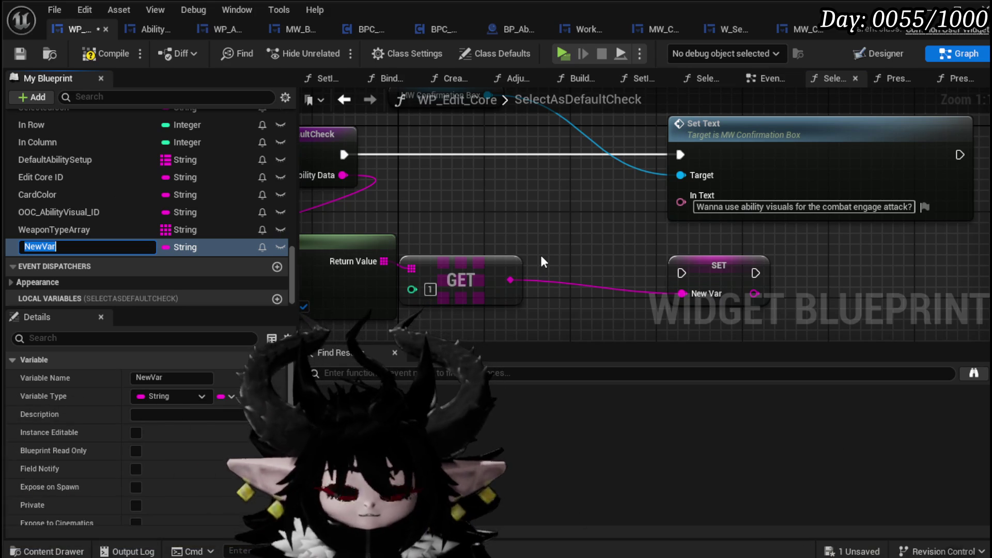
Step: Name the variable SelectedID, run its SET at function start, and untick Cull Empty Strings
type("Select")
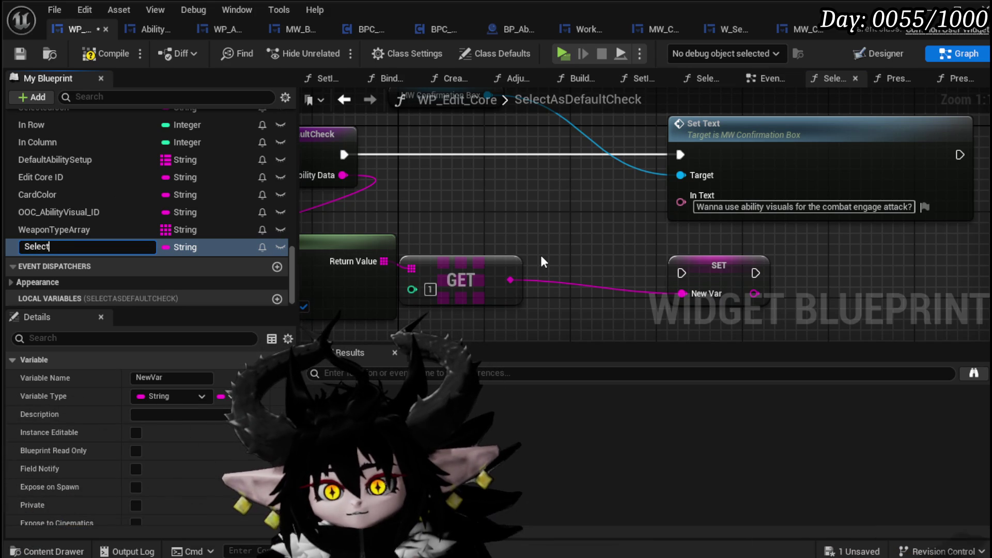
type("edID")
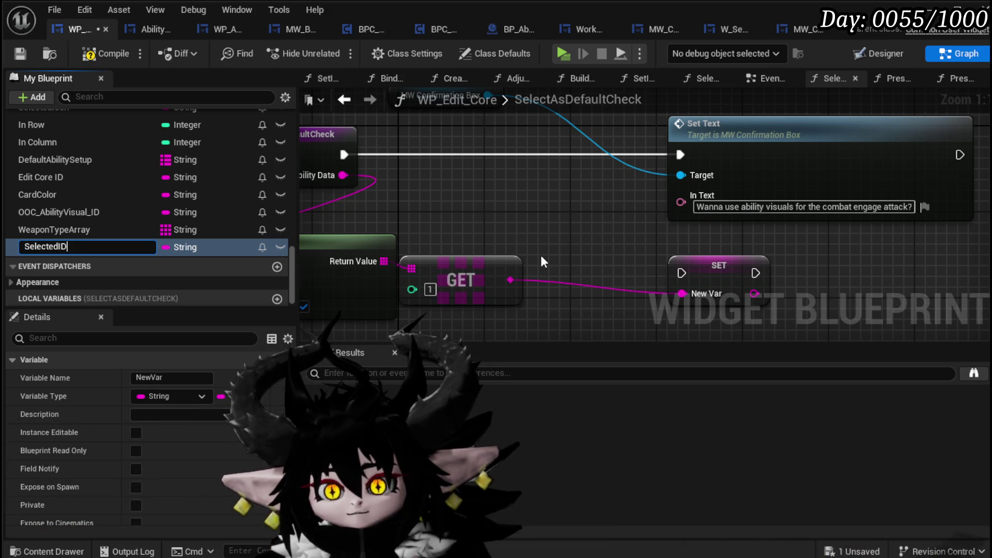
key("Return")
mouse_move(719, 270)
left_mouse_down()
mouse_move(563, 174)
mouse_move(559, 151)
left_mouse_up()
left_click(461, 280)
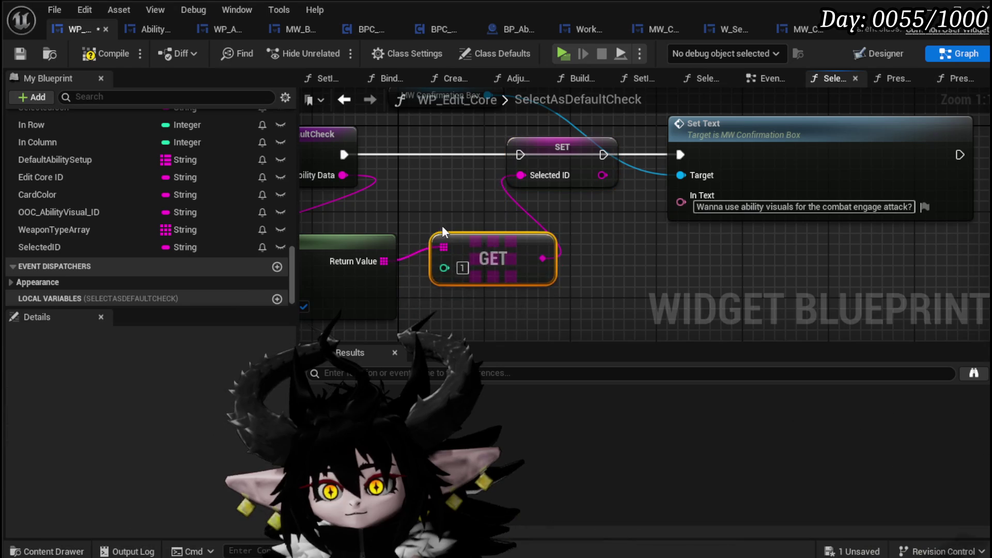
left_click_drag(401, 159, 571, 162)
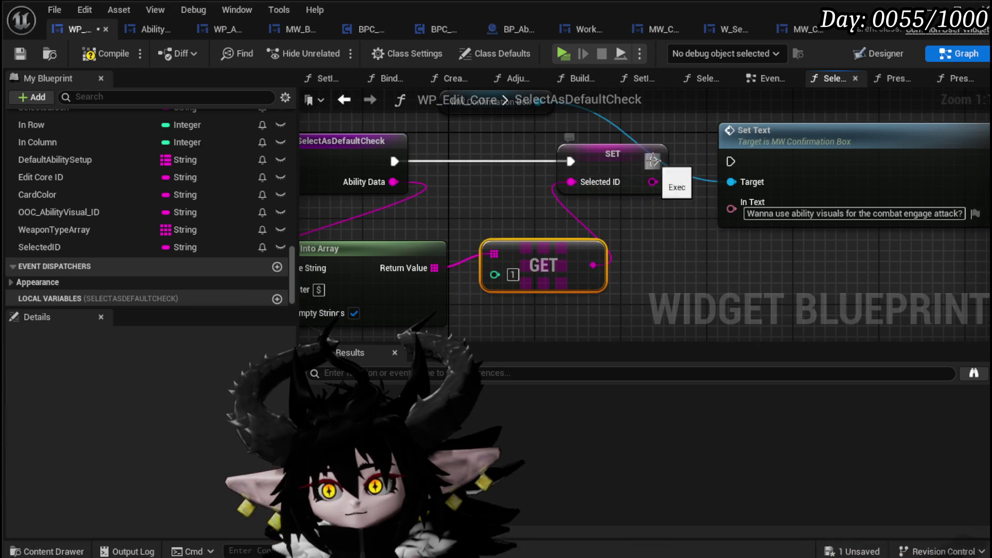
left_click(409, 290)
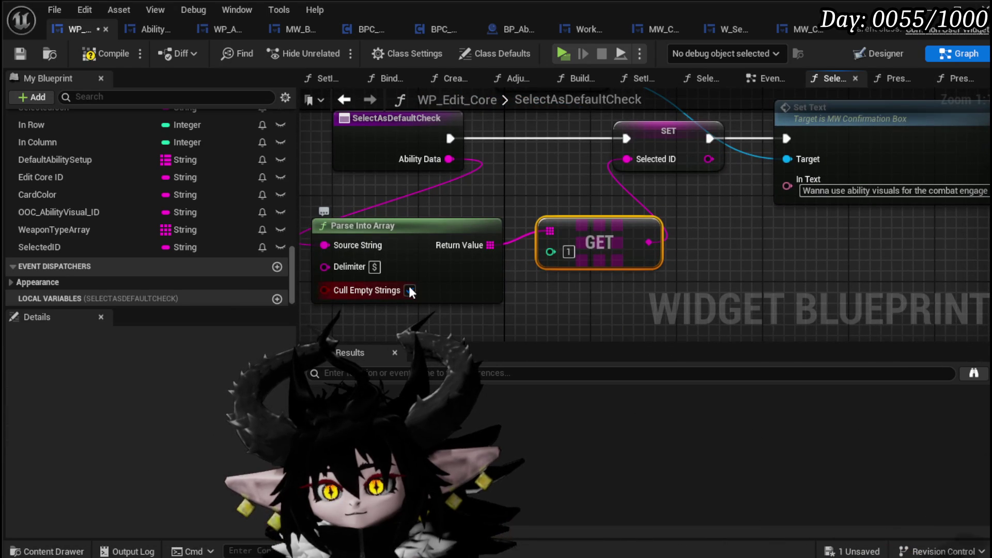
Step: Rename the SelectedID variable to PossibleID and save the blueprint
scroll(95, 170, "up", 3)
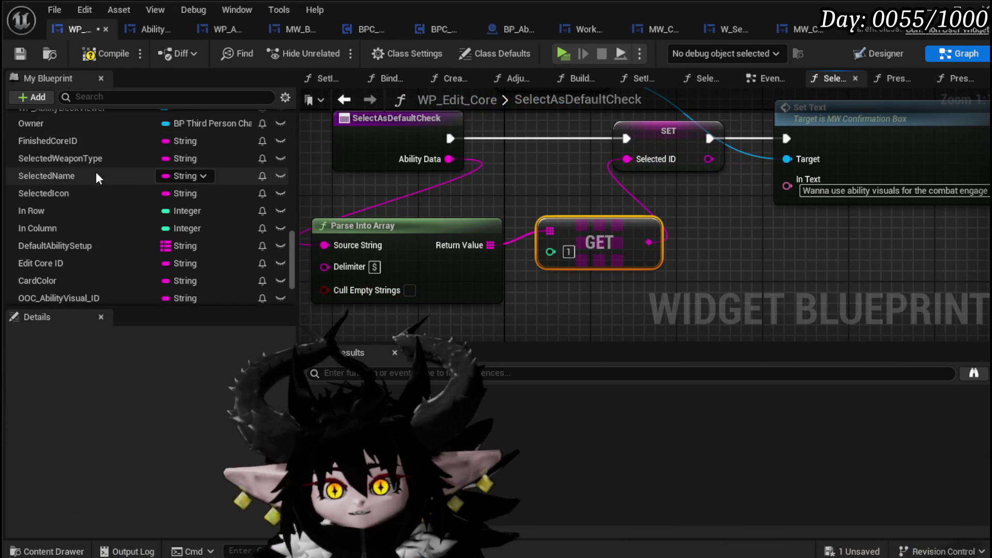
scroll(83, 207, "down", 1)
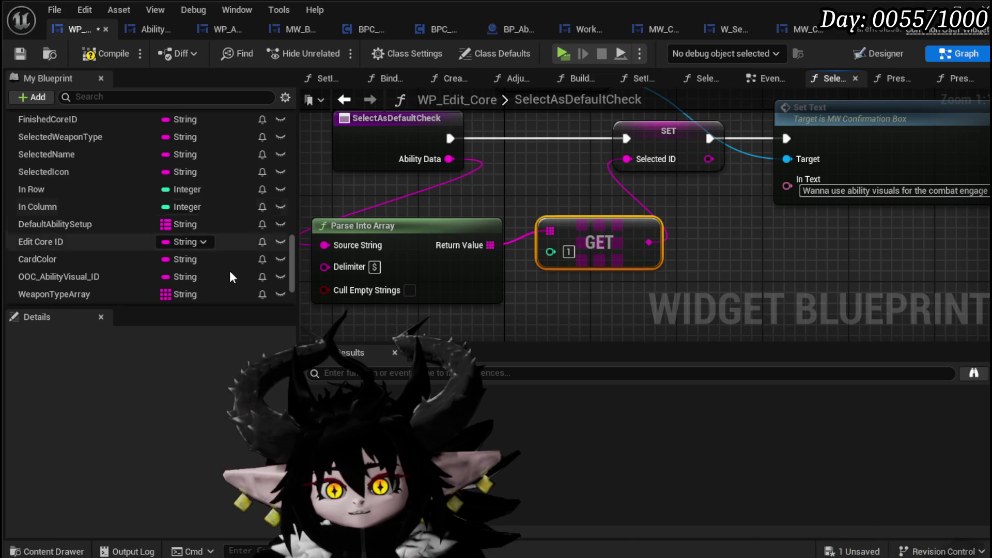
scroll(155, 233, "down", 2)
right_click(78, 270)
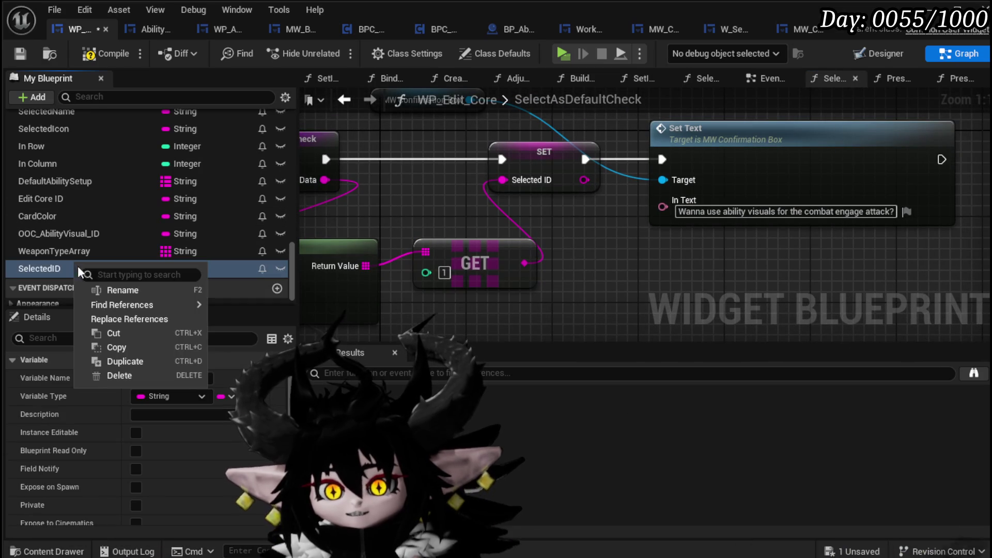
key("Escape")
left_click(47, 268)
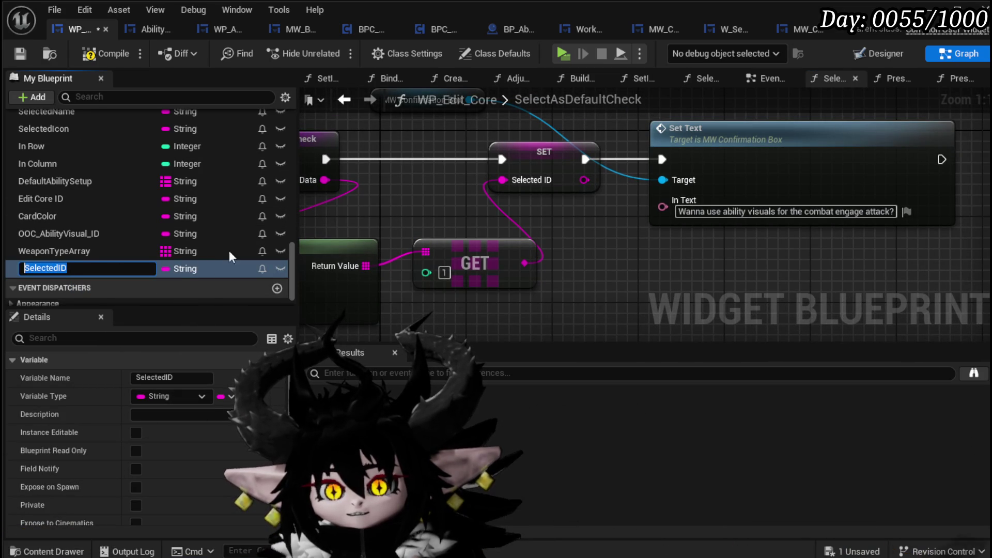
type("PossibleID")
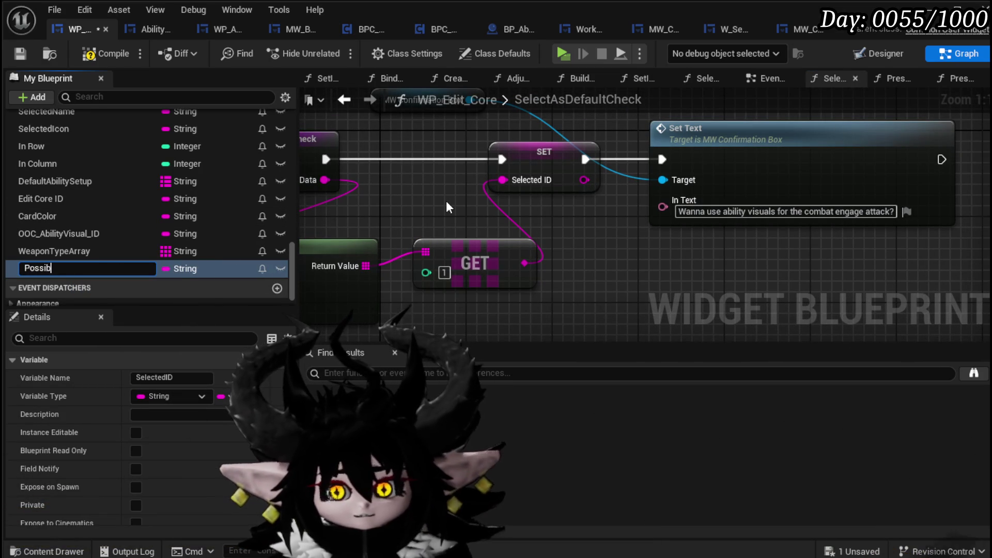
key("Return")
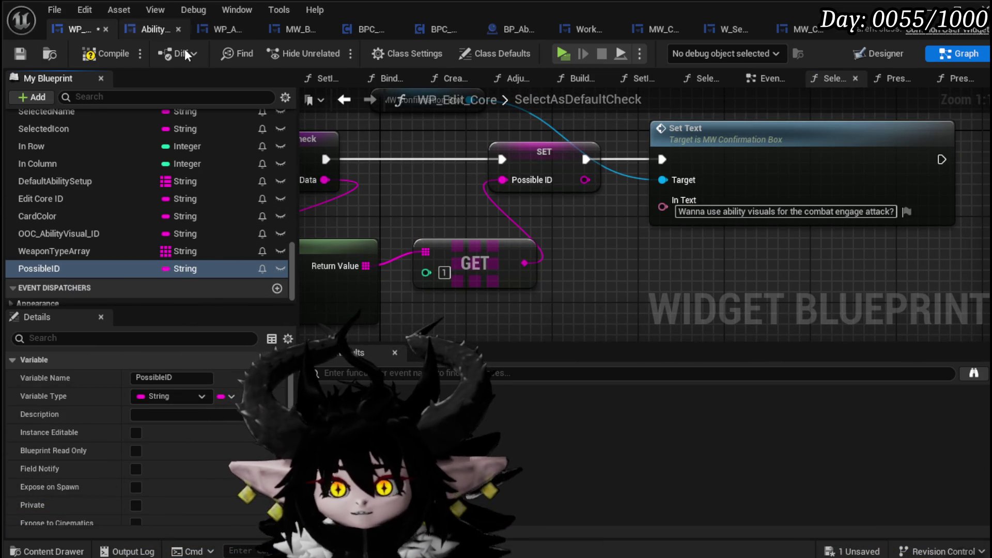
left_click(21, 51)
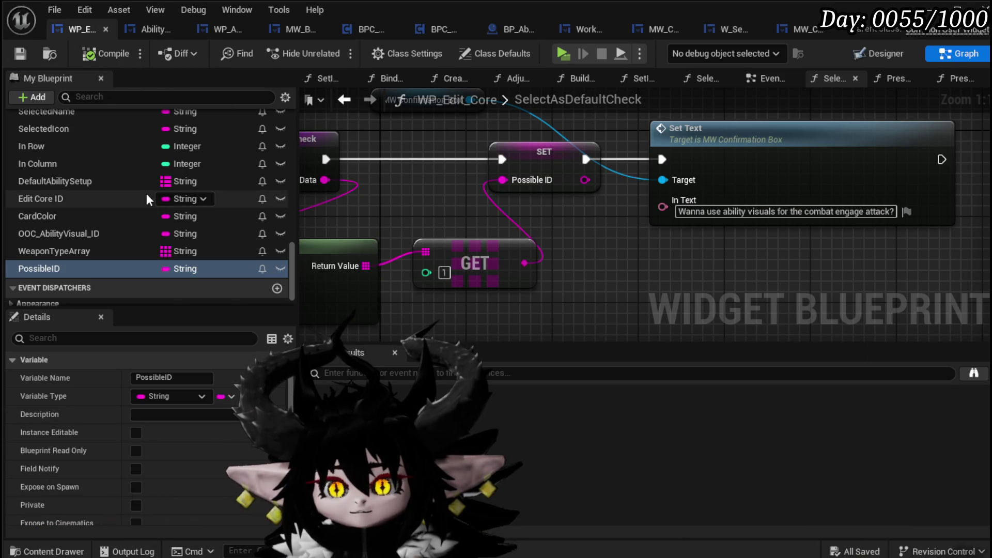
scroll(175, 184, "up", 3)
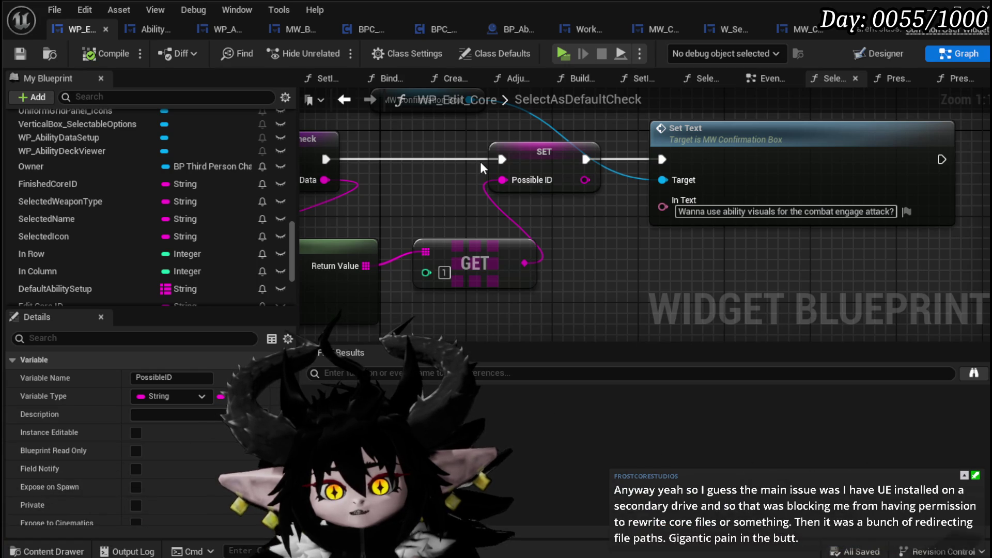
left_click_drag(681, 310, 526, 259)
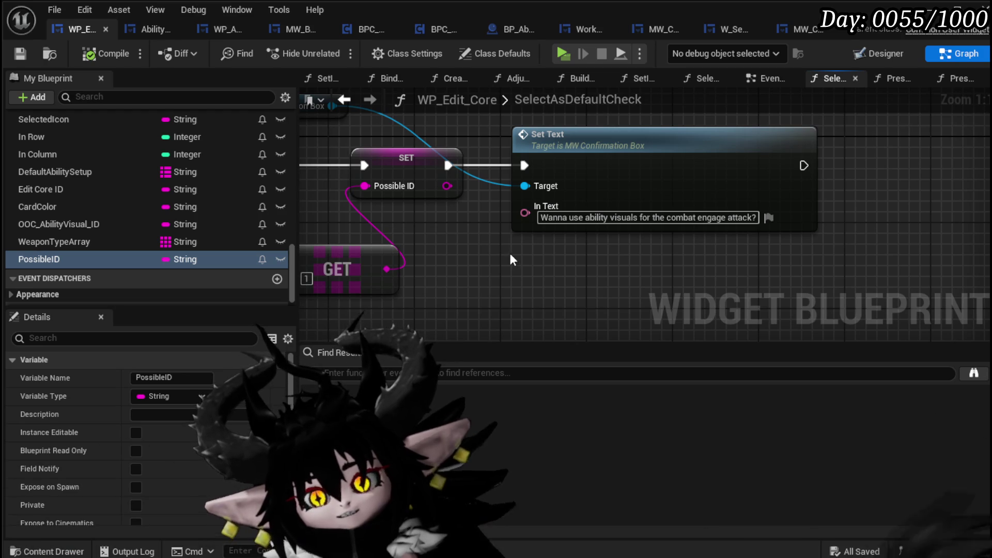
scroll(91, 165, "up", 10)
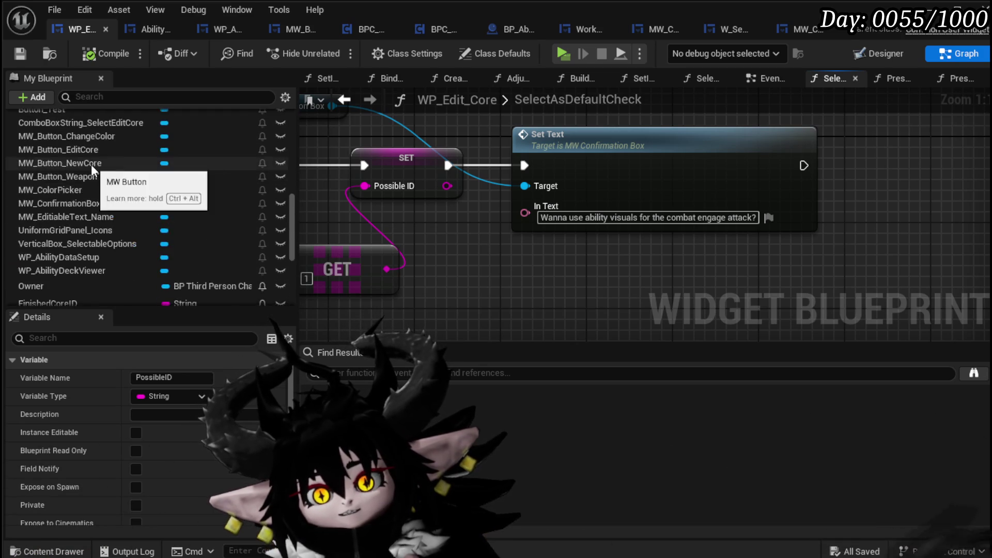
scroll(91, 164, "up", 10)
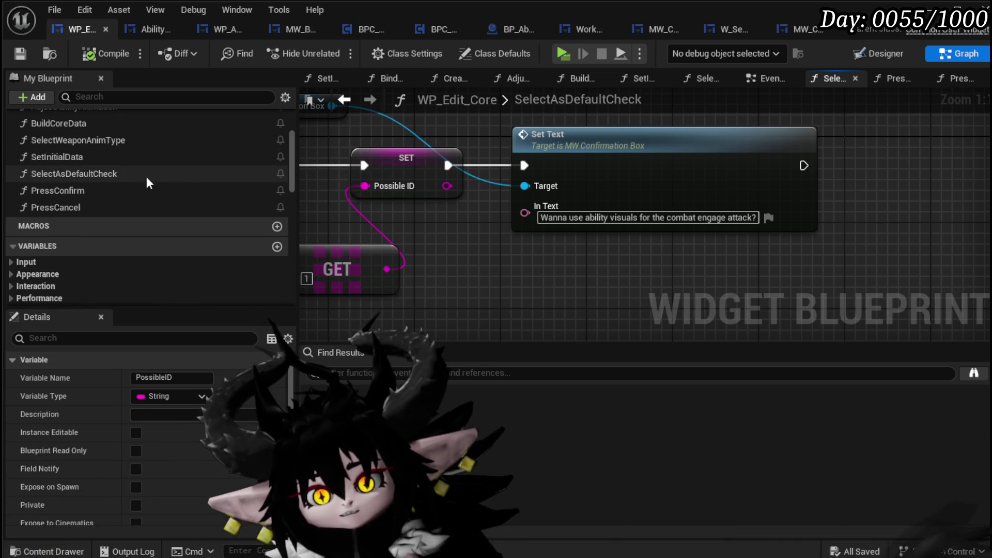
scroll(532, 246, "down", 4)
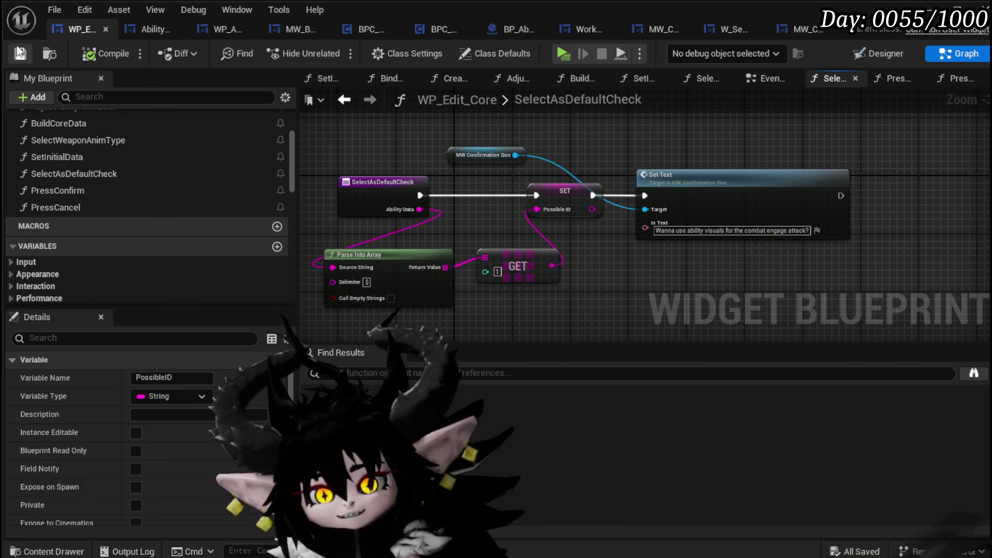
scroll(80, 204, "up", 5)
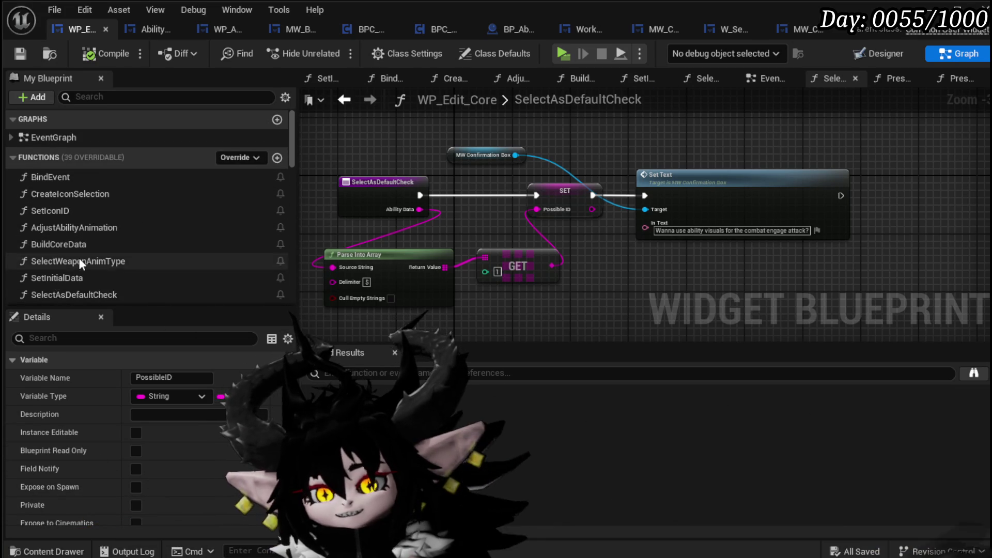
scroll(82, 253, "down", 4)
left_click(75, 209)
double_click(75, 209)
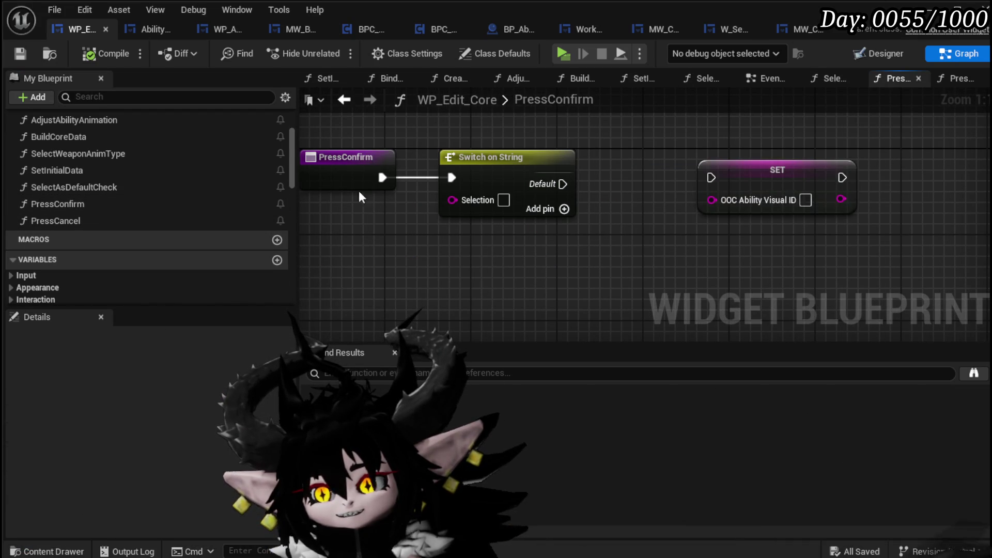
scroll(146, 231, "down", 10)
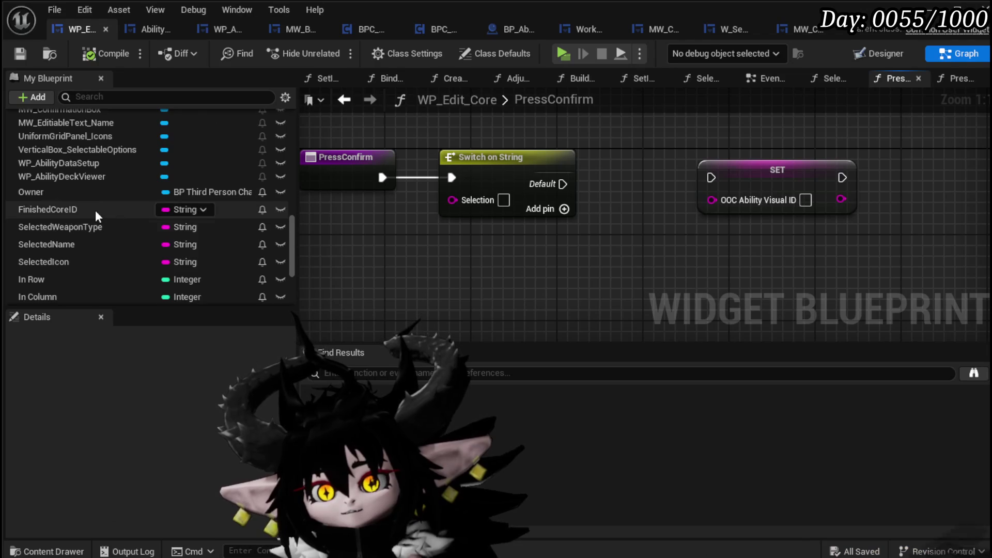
scroll(95, 210, "down", 3)
mouse_move(68, 245)
left_mouse_down()
mouse_move(516, 239)
mouse_move(464, 259)
mouse_move(608, 254)
mouse_move(713, 201)
left_mouse_up()
left_click(506, 271)
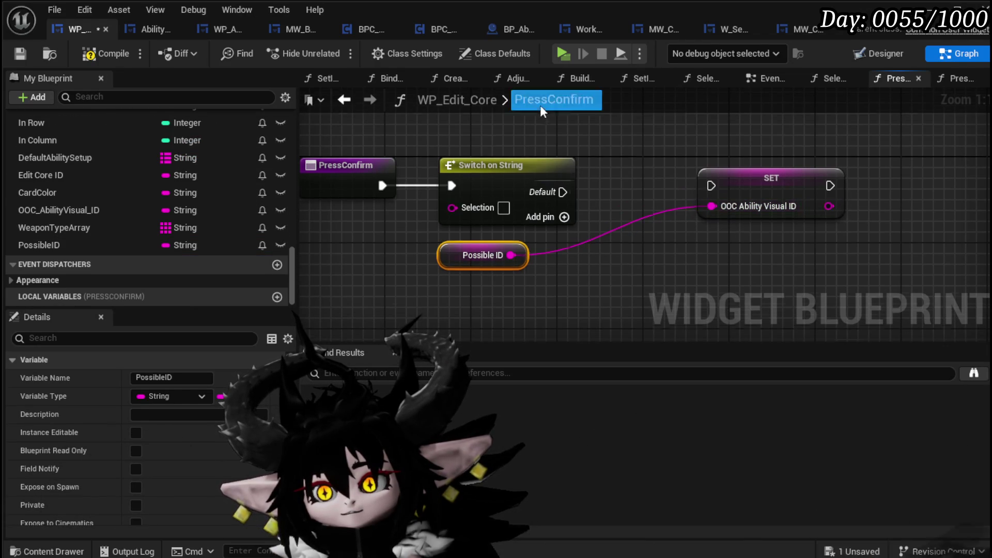
left_click(482, 158)
left_click_drag(482, 163, 492, 98)
left_click_drag(758, 199, 501, 191)
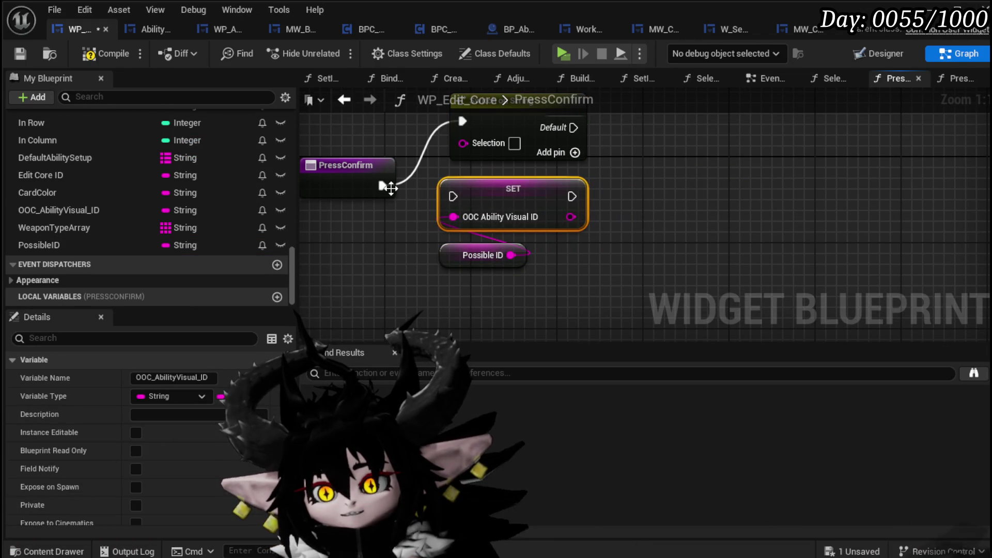
left_click_drag(393, 187, 454, 197)
left_click_drag(374, 196, 458, 196)
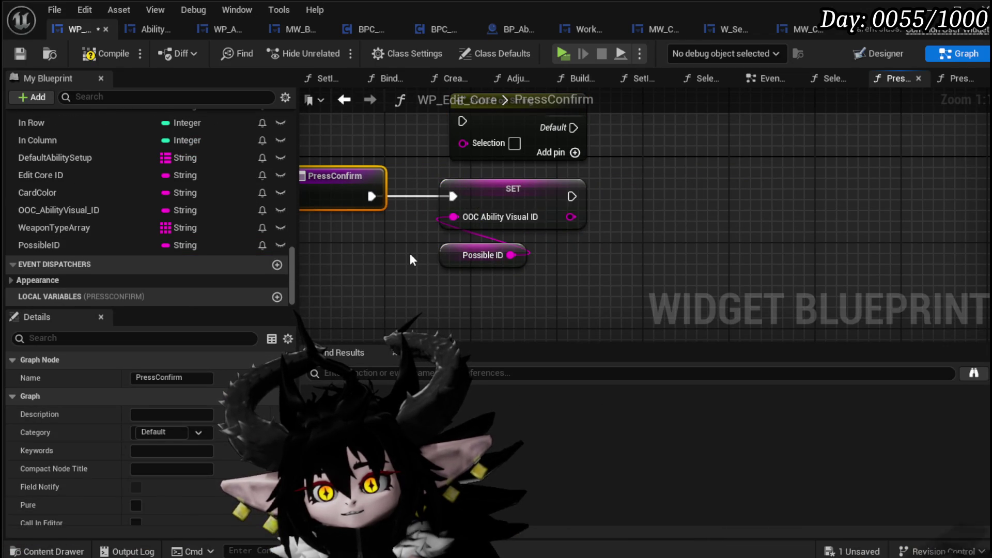
left_click(410, 253)
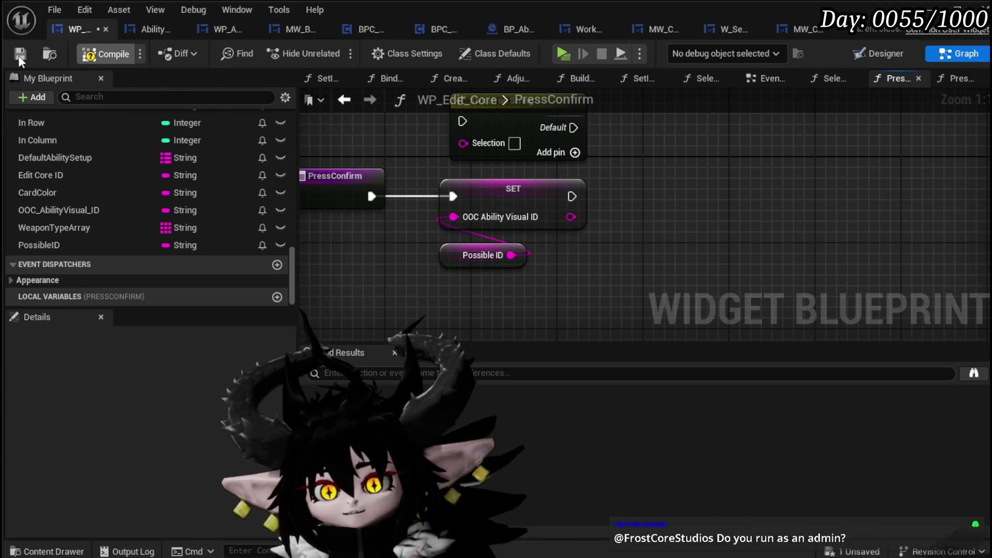
left_click(18, 54)
left_click_drag(463, 256, 374, 267)
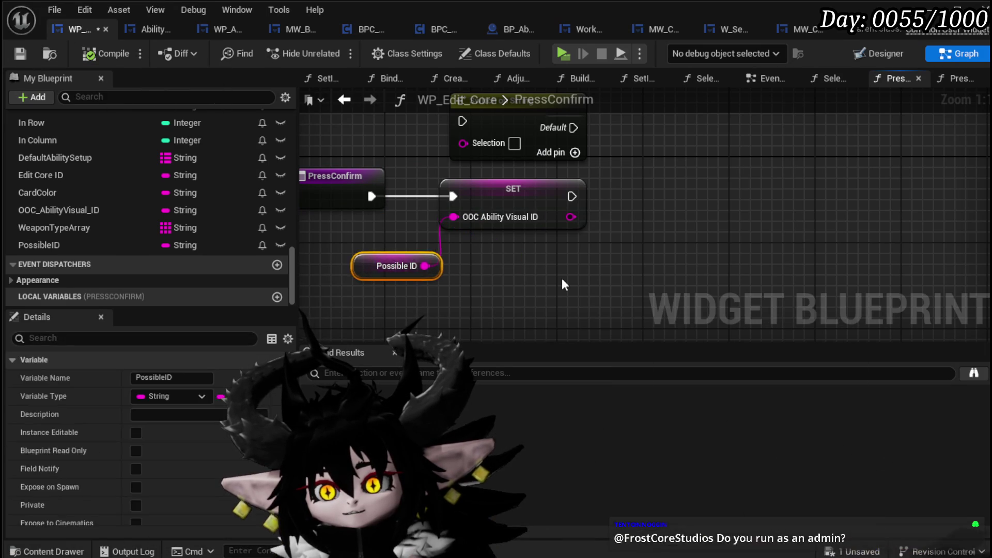
left_click(562, 278)
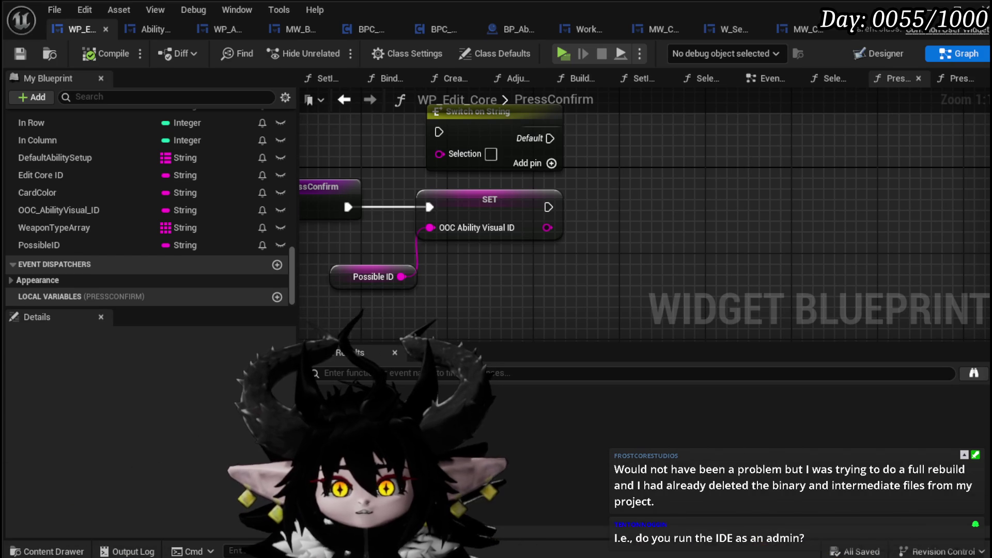
mouse_move(563, 206)
left_mouse_down()
mouse_move(518, 209)
mouse_move(628, 210)
mouse_move(556, 233)
left_mouse_up()
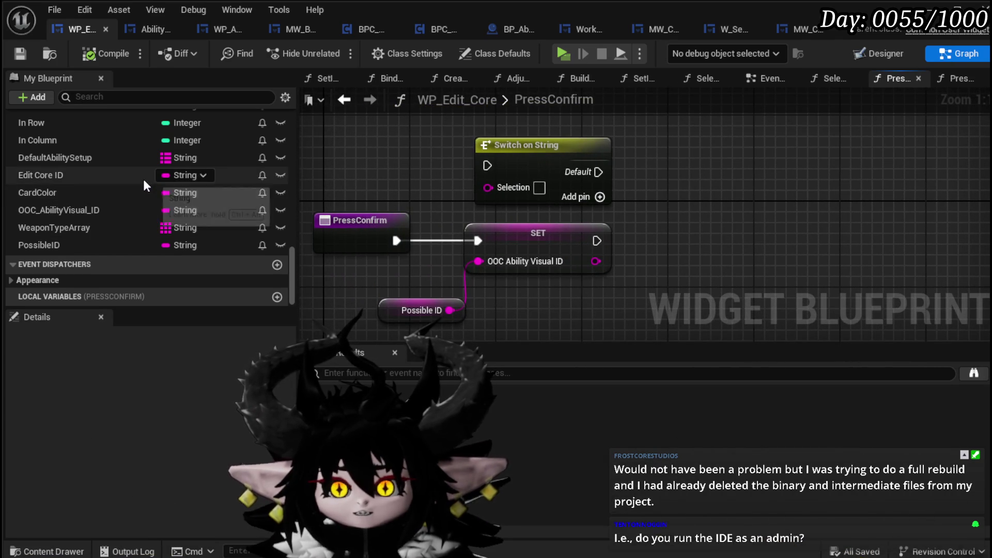
left_click_drag(464, 175, 411, 152)
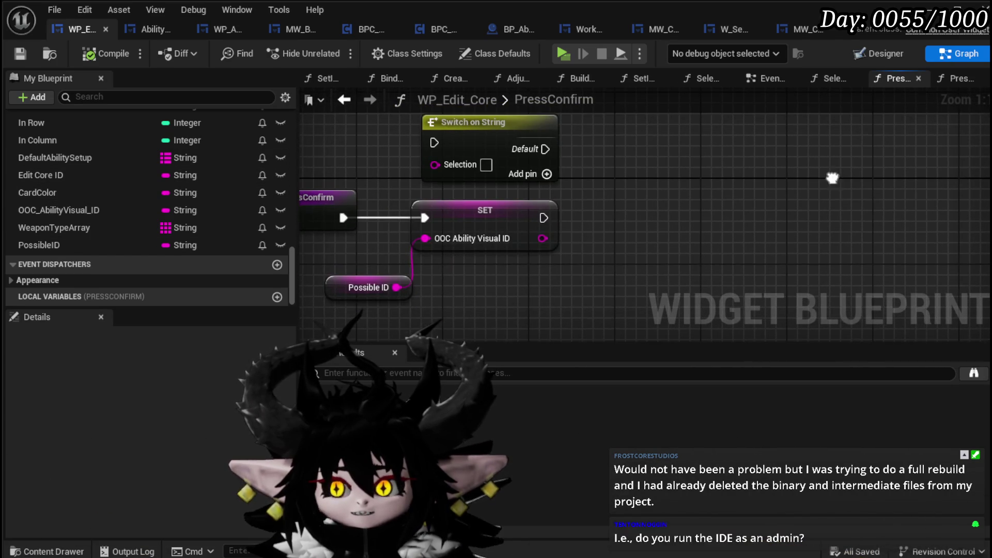
left_click_drag(711, 197, 744, 189)
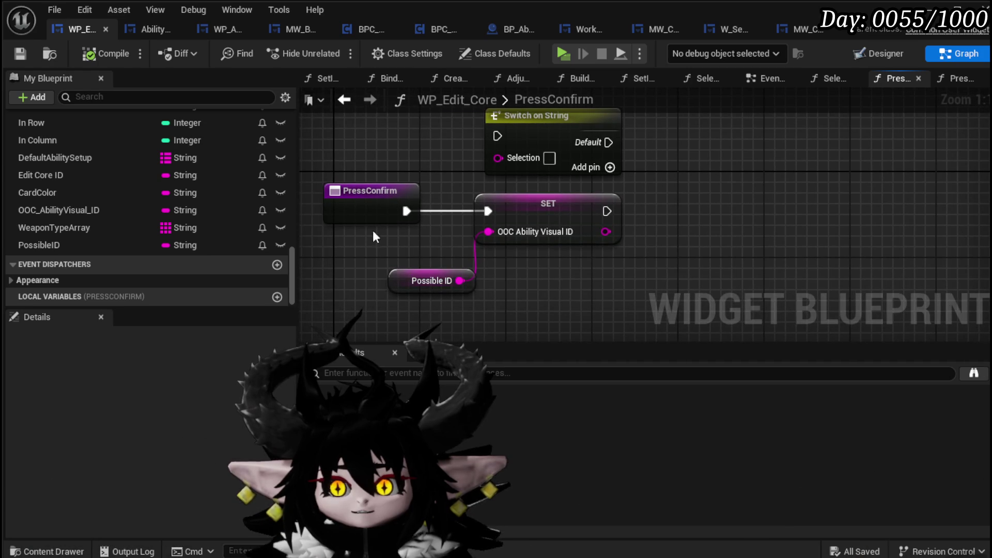
scroll(199, 208, "up", 10)
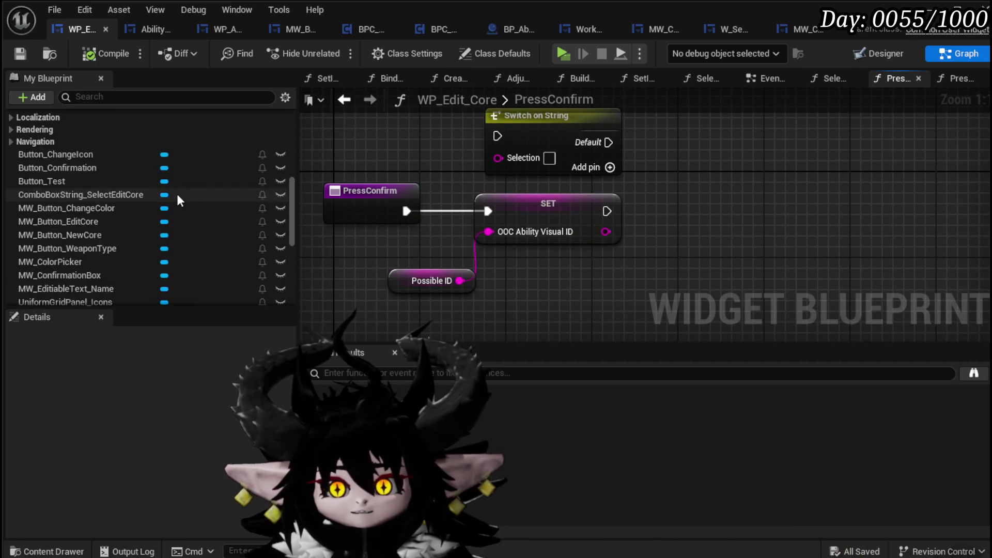
scroll(103, 204, "up", 10)
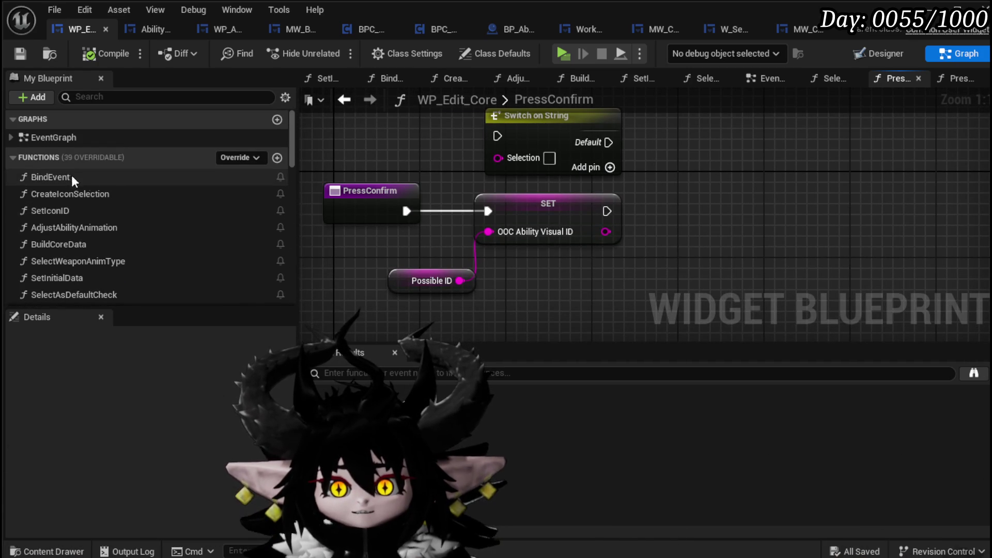
scroll(142, 230, "down", 3)
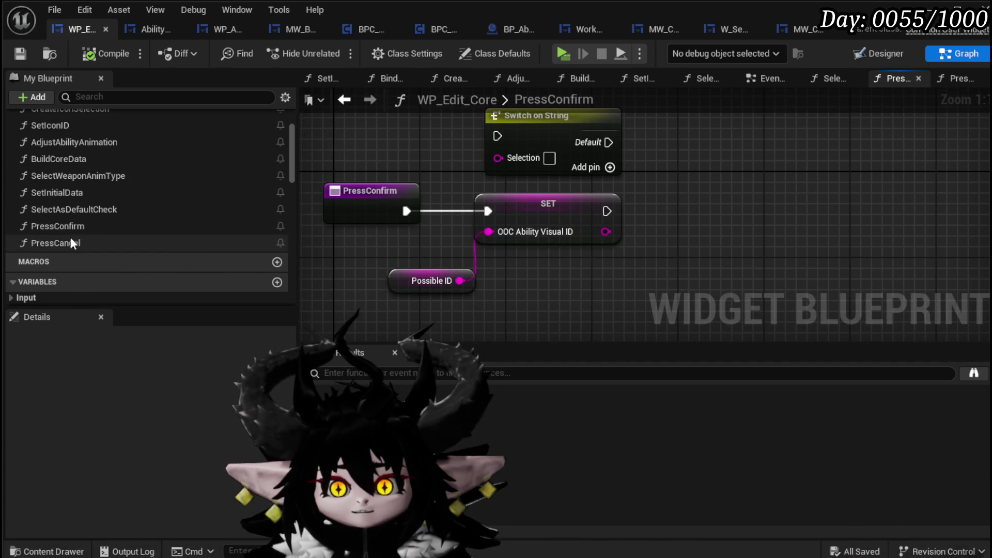
scroll(73, 234, "down", 3)
scroll(81, 234, "down", 10)
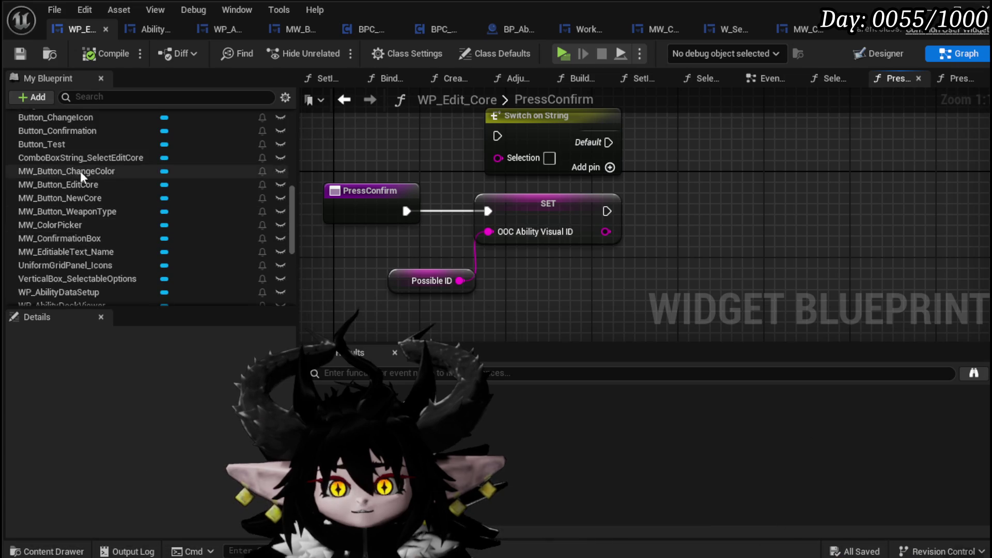
scroll(79, 227, "up", 1)
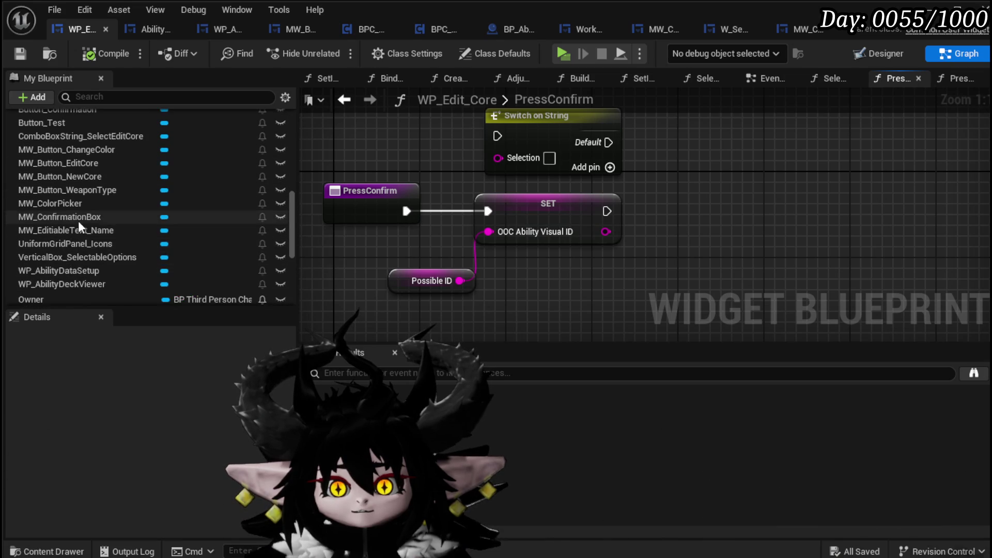
mouse_move(75, 212)
left_mouse_down()
mouse_move(614, 235)
mouse_move(648, 160)
mouse_move(648, 211)
left_mouse_up()
Step: Add a Collapsed Set Visibility on the confirmation box after the SET, then compile and save
left_click(682, 188)
type("Set Visi")
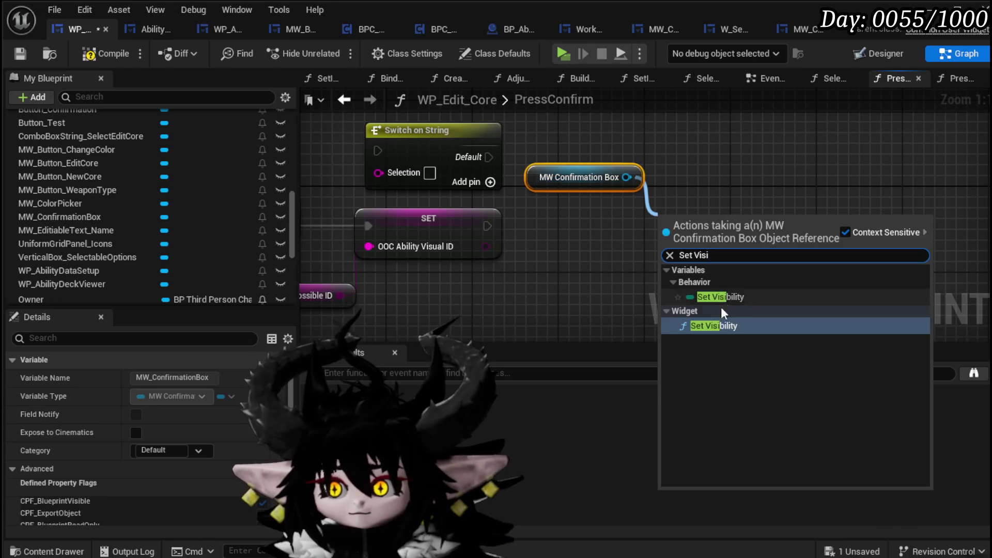
left_click(710, 325)
mouse_move(486, 227)
left_mouse_down()
mouse_move(689, 244)
mouse_move(727, 217)
left_mouse_up()
left_click(739, 286)
left_click(732, 302)
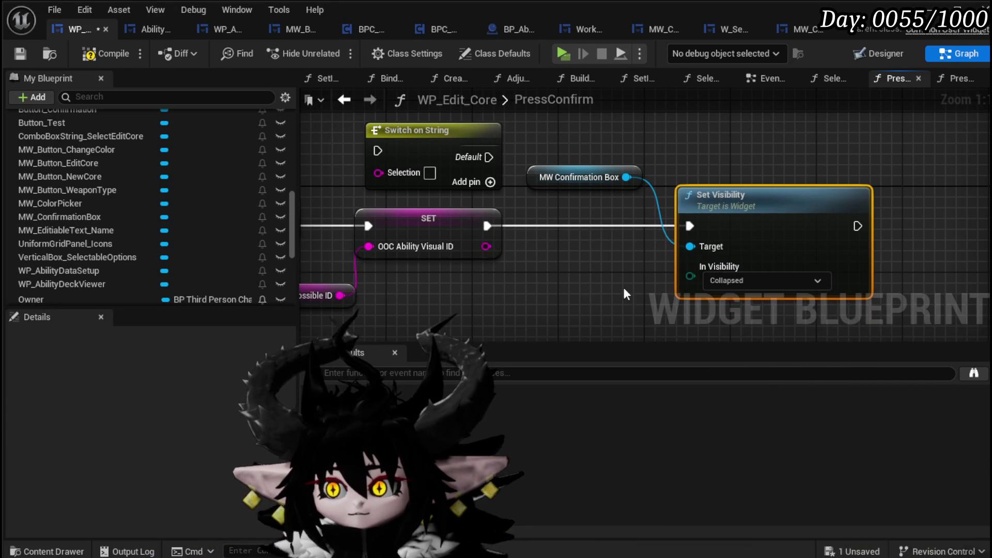
left_click(15, 49)
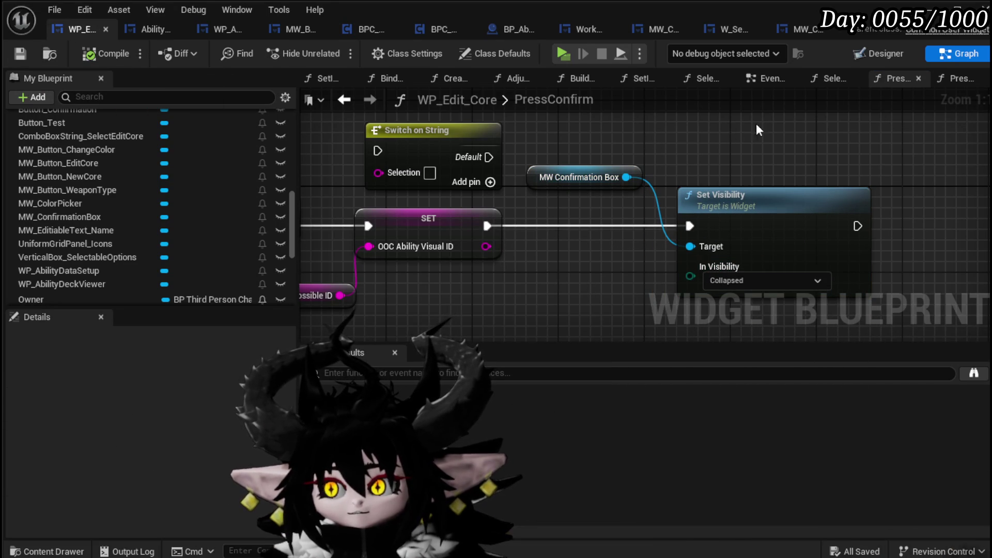
Step: Frame the whole PressConfirm graph and save all modified packages
key("Home")
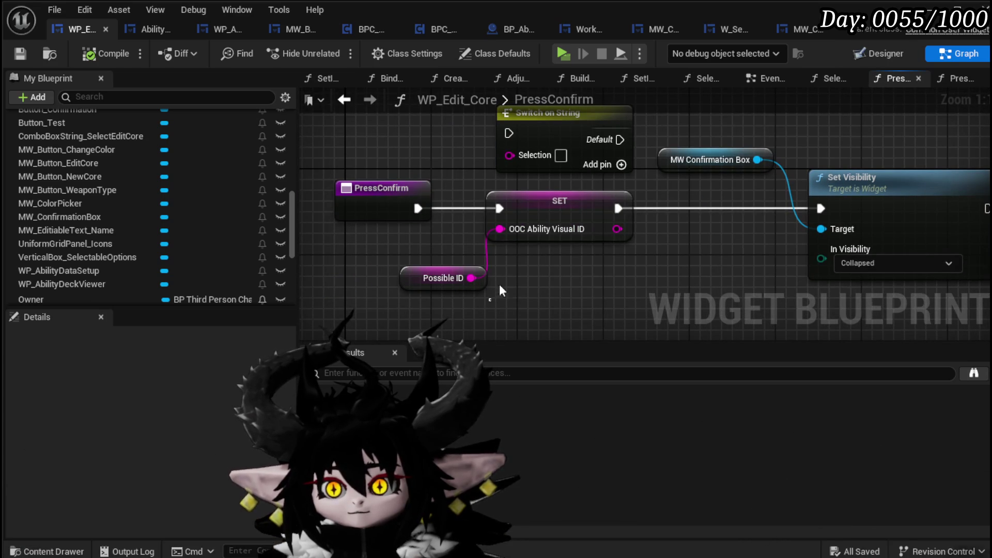
left_click(558, 217)
left_click(443, 278, "ctrl")
left_click(671, 248)
left_click(19, 53)
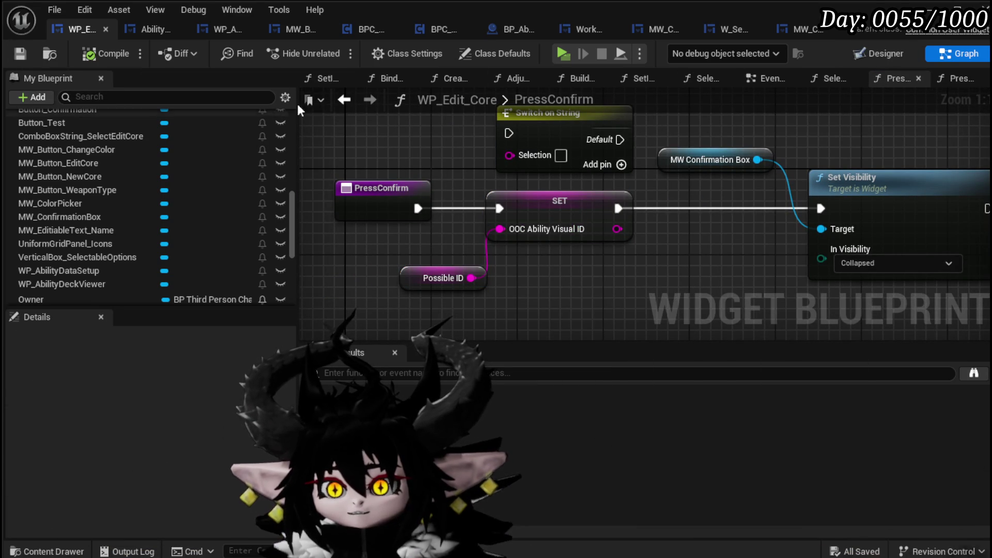
left_click(137, 26)
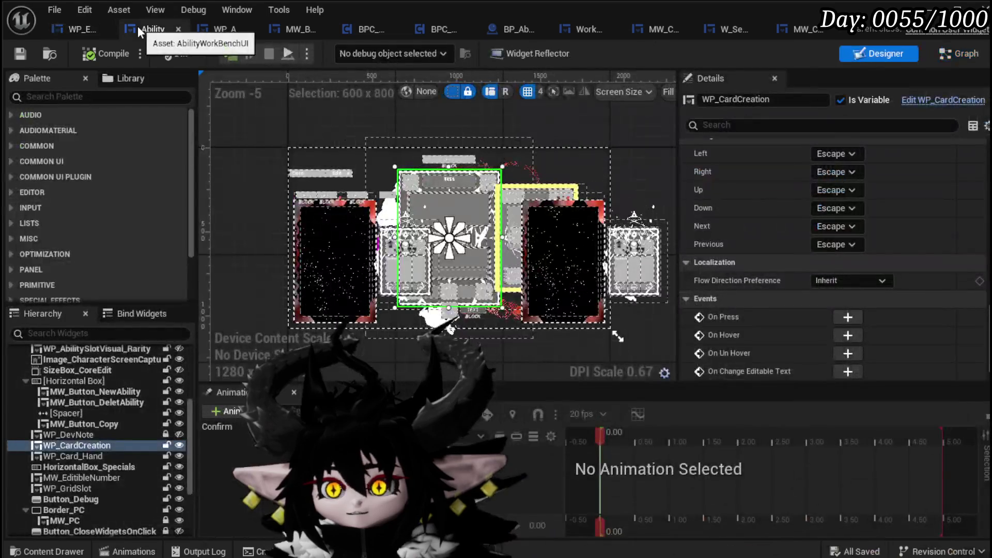
Step: Duplicate MW_Button_ChangeColor with Ctrl+D, rename the copy MW_Button_OOC_Ability, then compile and save
left_click(70, 32)
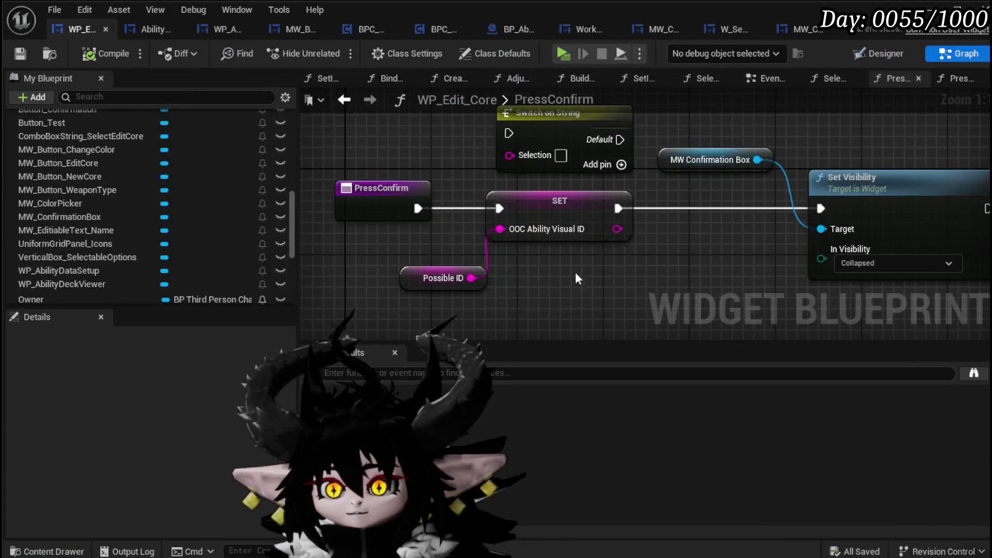
left_click(145, 31)
left_click(91, 29)
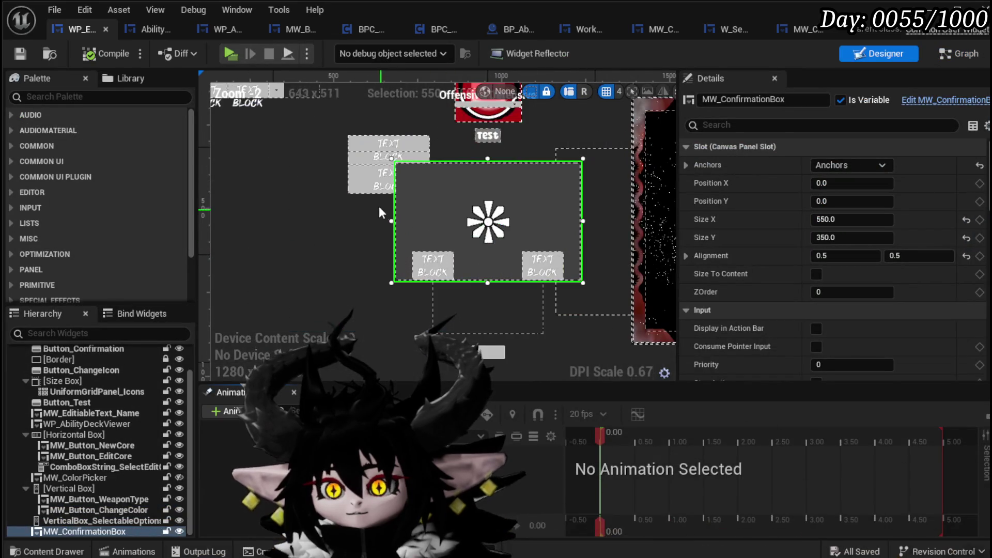
left_click(360, 179)
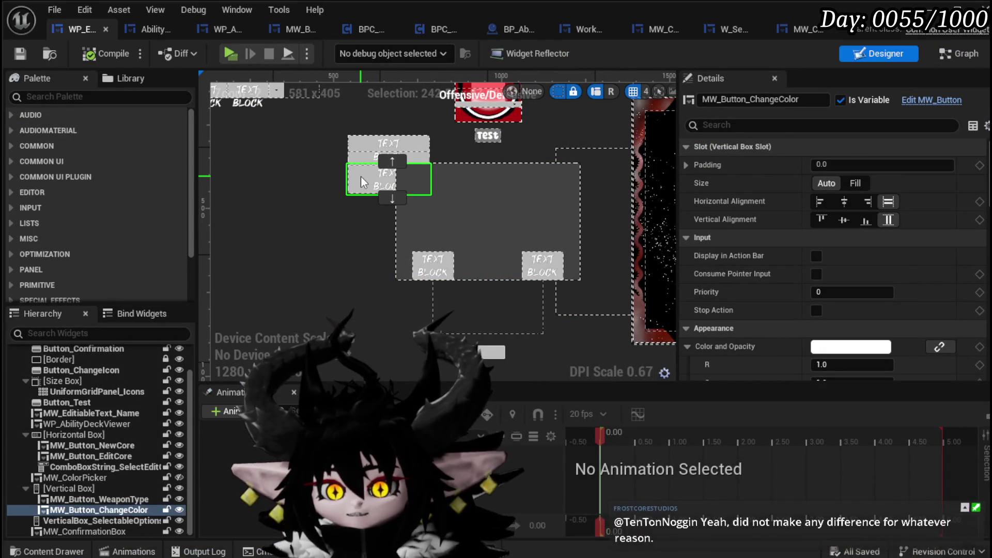
key("ctrl+d")
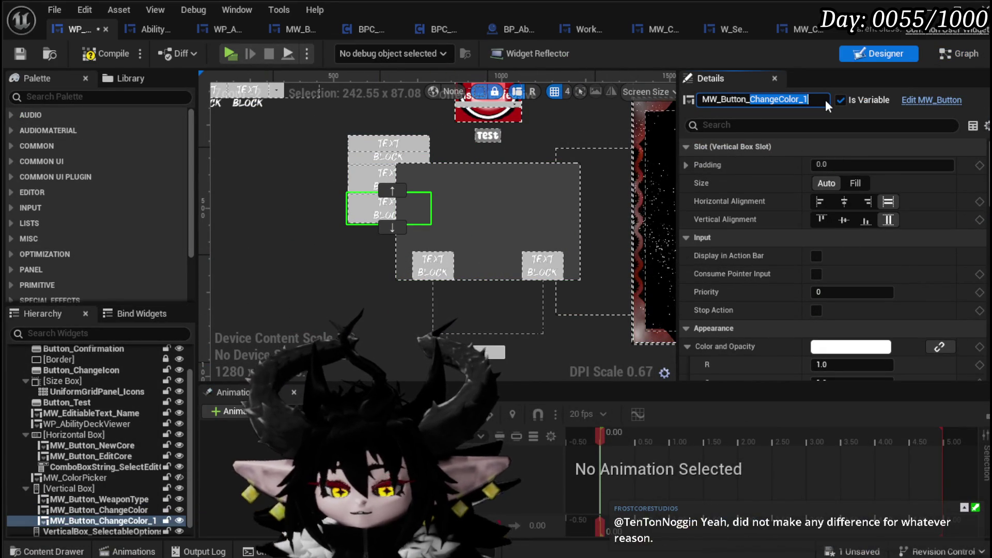
type("OOC_Ability")
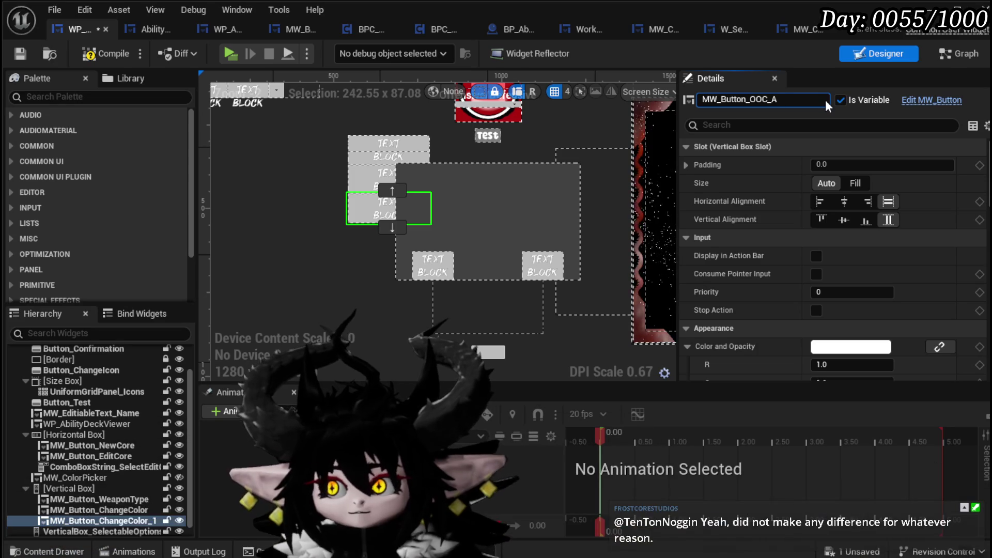
key("Return")
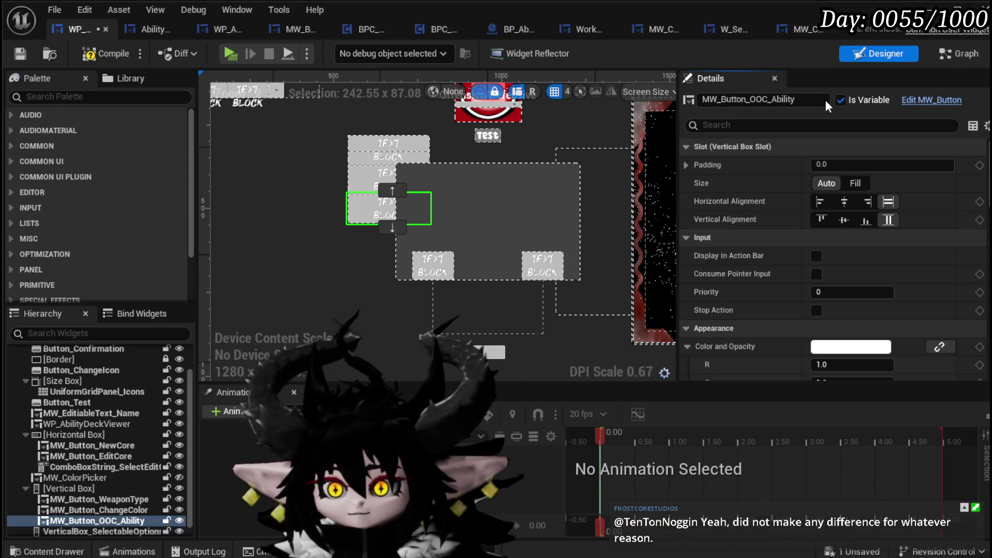
left_click(23, 52)
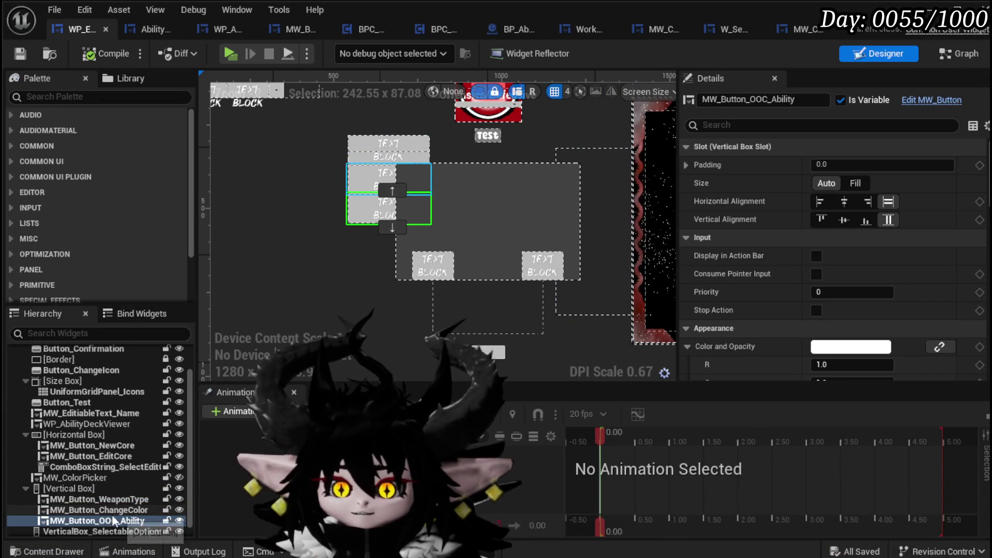
key("ctrl+shift+g")
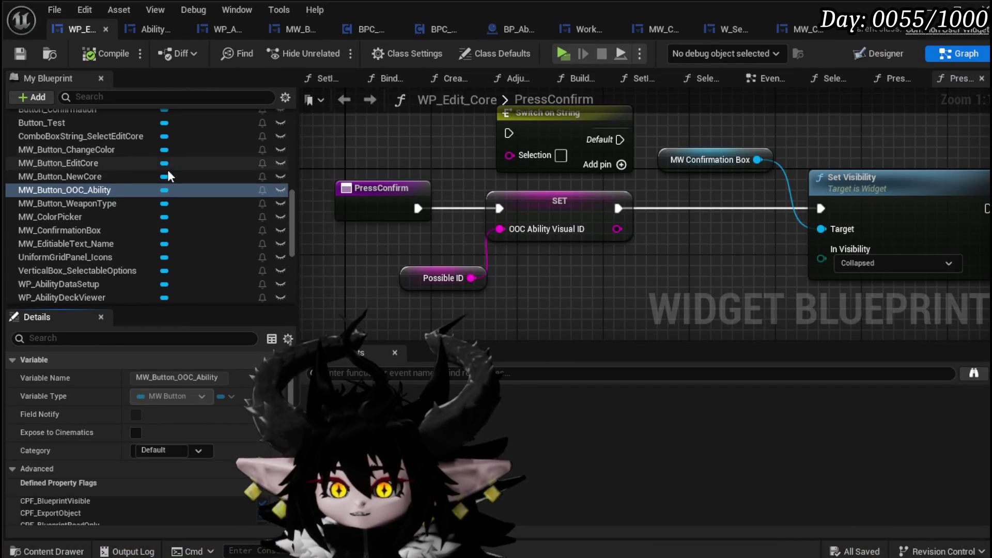
Step: Add a Set Text node targeting a MW_Button_OOC_Ability getter
left_click_drag(633, 231, 559, 205)
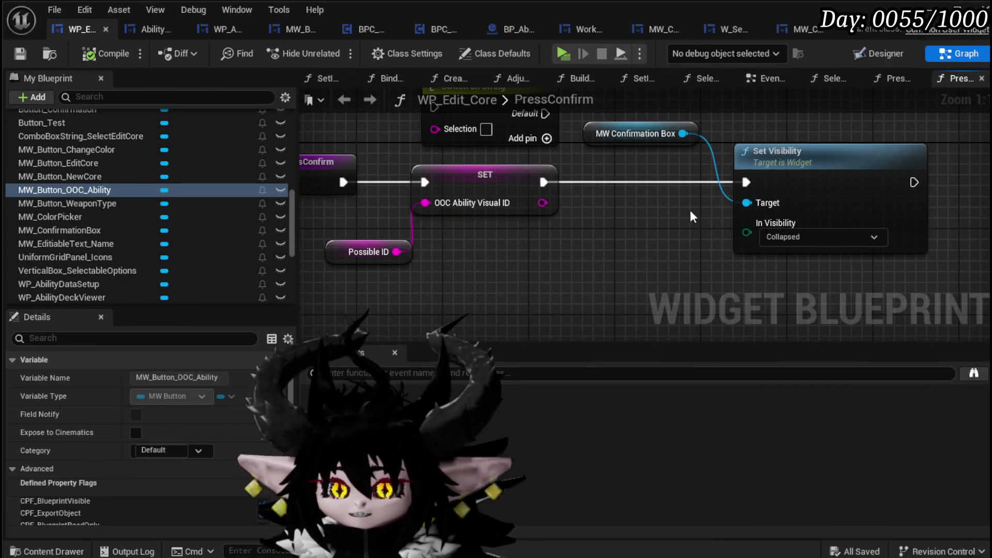
mouse_move(89, 190)
left_mouse_down()
mouse_move(430, 246)
mouse_move(476, 270)
left_mouse_up()
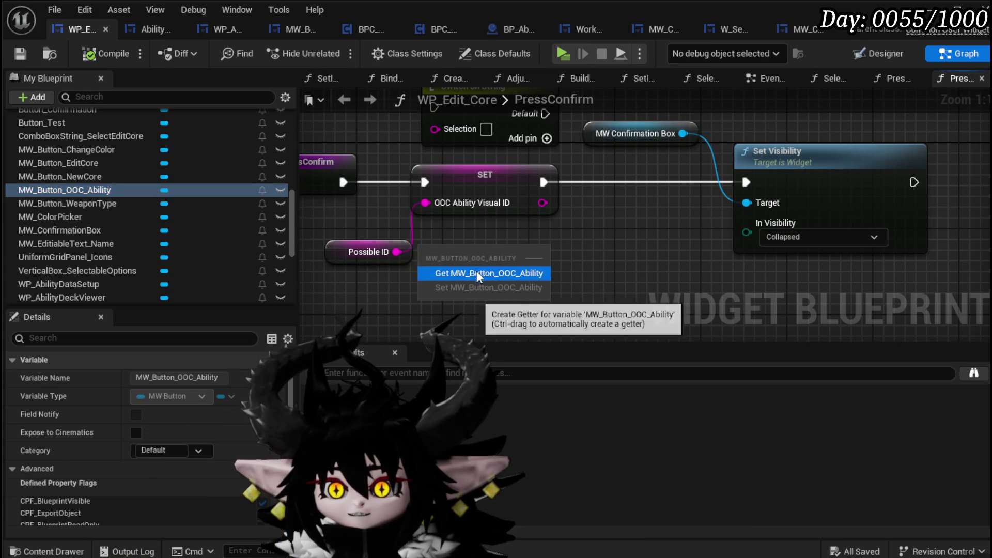
left_click(476, 269)
left_click_drag(444, 239, 479, 249)
type("Set Text")
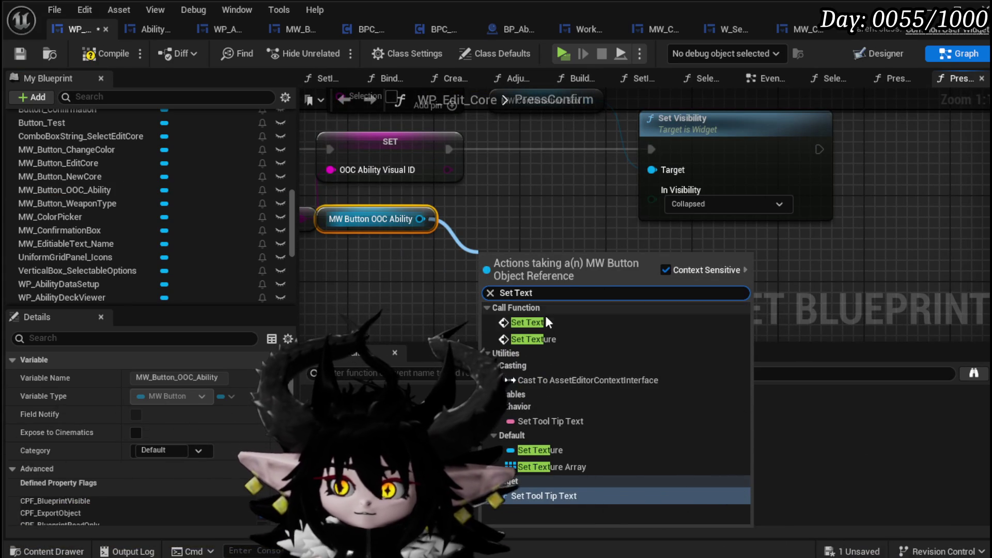
left_click(547, 324)
Step: Chain Set Text between SET and Set Visibility, feed the visual ID into its text, and compile
left_click_drag(672, 179, 779, 168)
mouse_move(486, 274)
left_mouse_down()
mouse_move(529, 144)
mouse_move(519, 133)
left_mouse_up()
left_click_drag(448, 149, 522, 149)
mouse_move(616, 149)
left_mouse_down()
mouse_move(758, 138)
mouse_move(796, 148)
left_mouse_up()
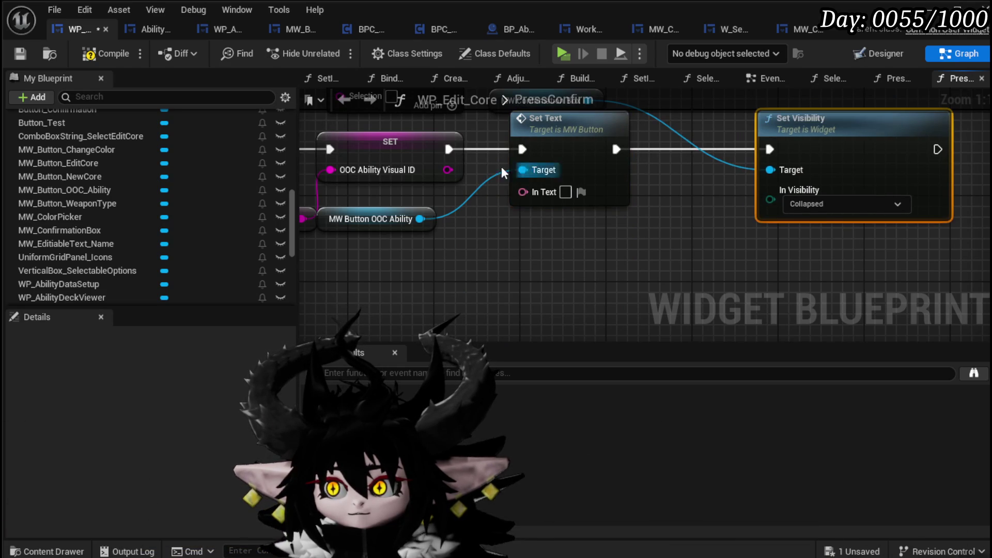
mouse_move(445, 171)
left_mouse_down()
mouse_move(523, 192)
mouse_move(562, 274)
left_mouse_up()
left_click_drag(528, 146, 538, 135)
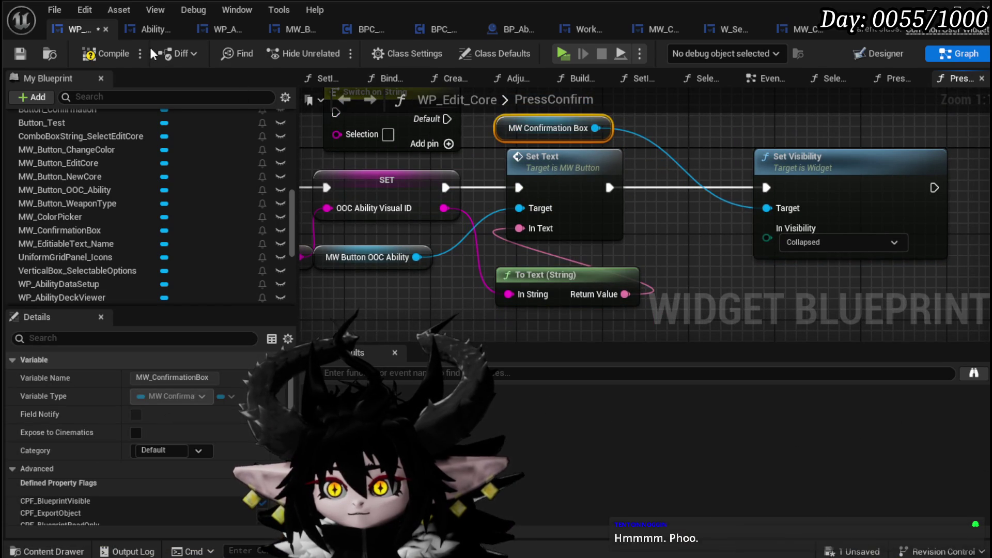
left_click(96, 56)
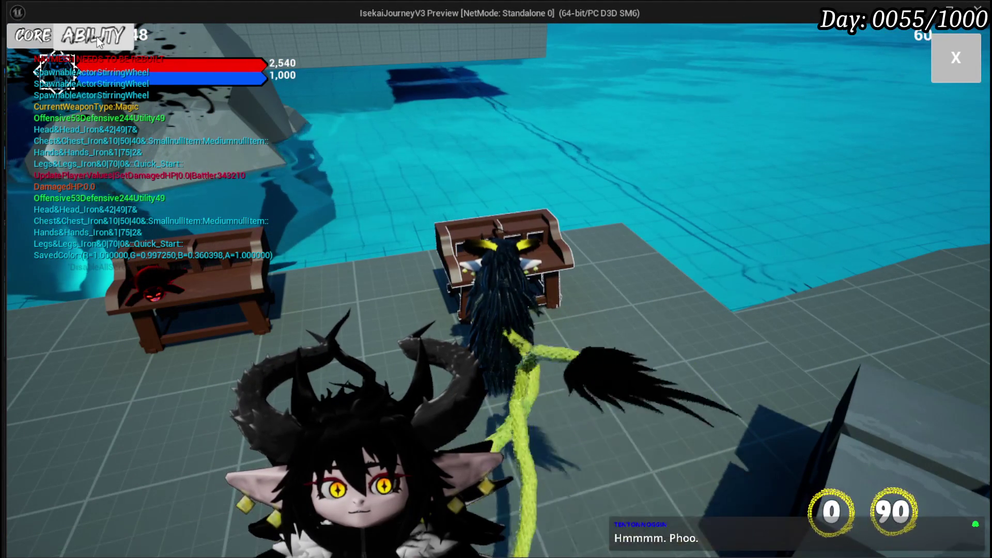
Step: In the playtest, load the Magic|ChuraMagicSummon|001 core in the ABILITY tab, then stop and save
left_click(97, 36)
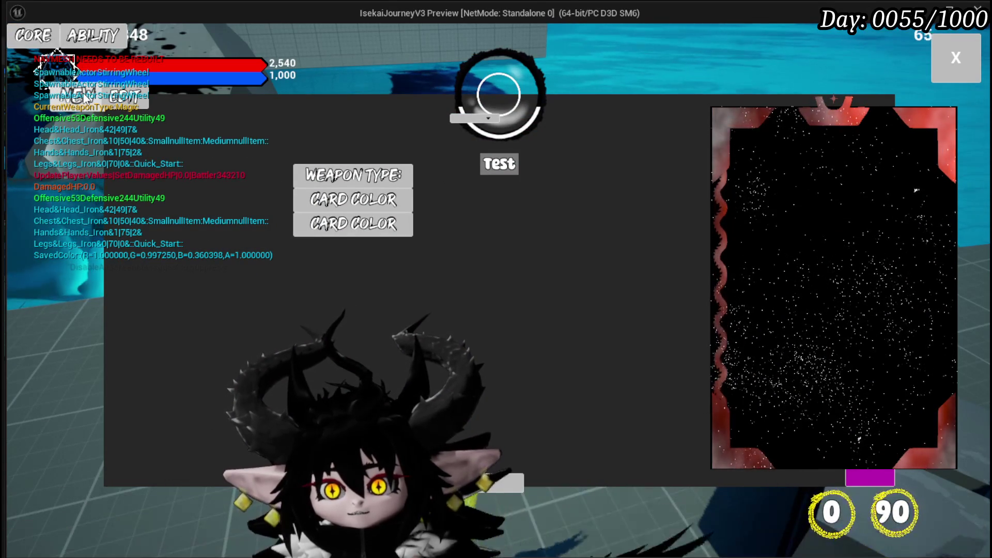
left_click(160, 100)
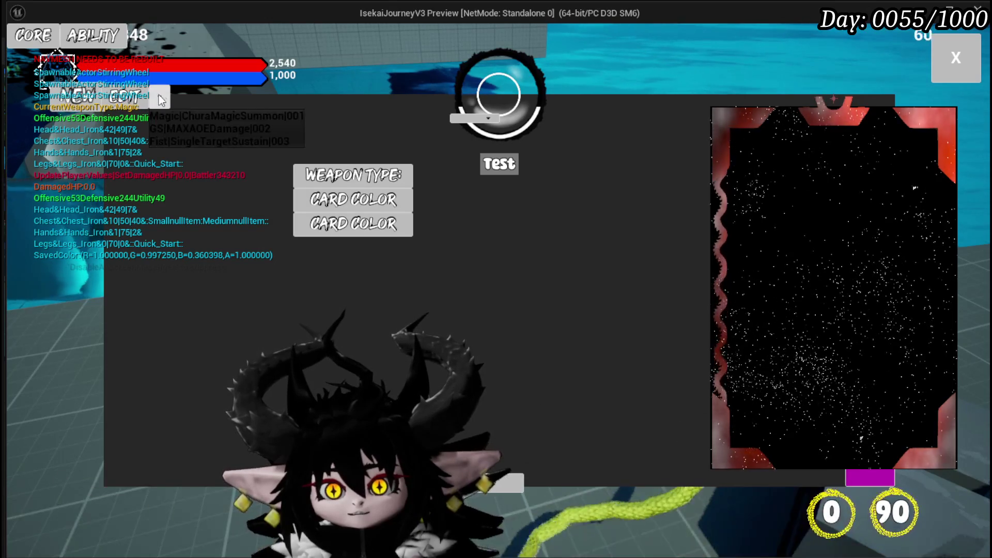
left_click(225, 117)
scroll(853, 216, "down", 3)
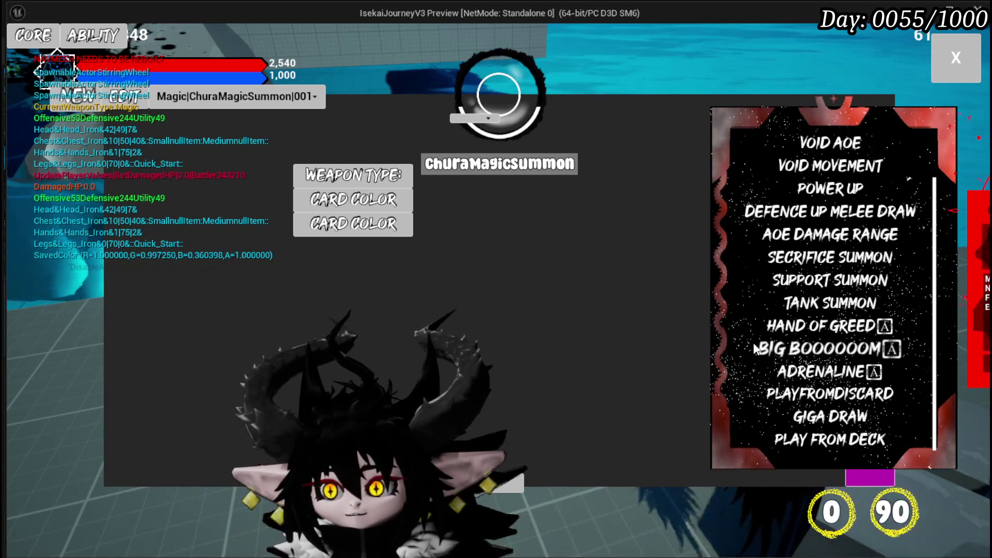
key("alt+Tab")
key("Escape")
key("ctrl+s")
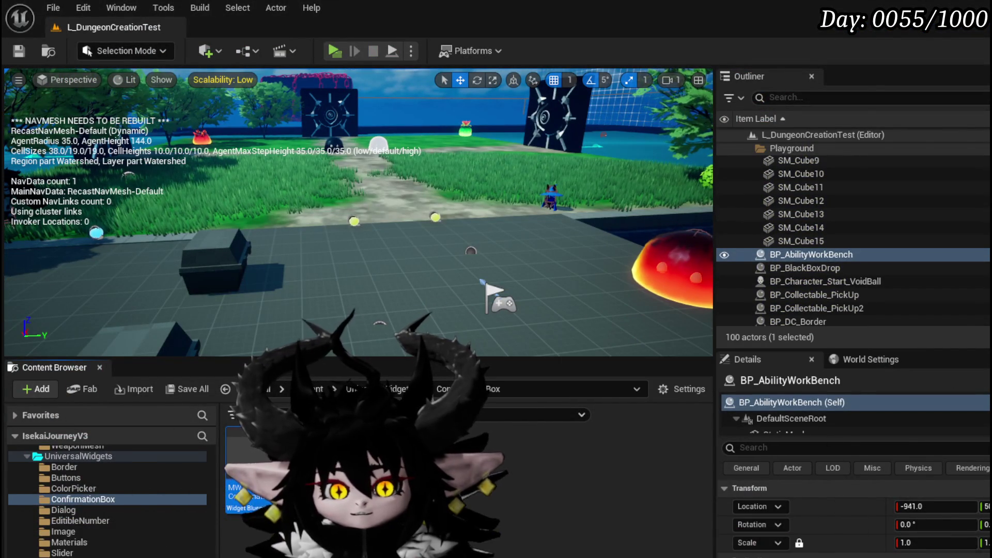
Step: Open WP_Edit_Core's BindEvent graph and inspect its Bind Event to On Press nodes
key("alt+Tab")
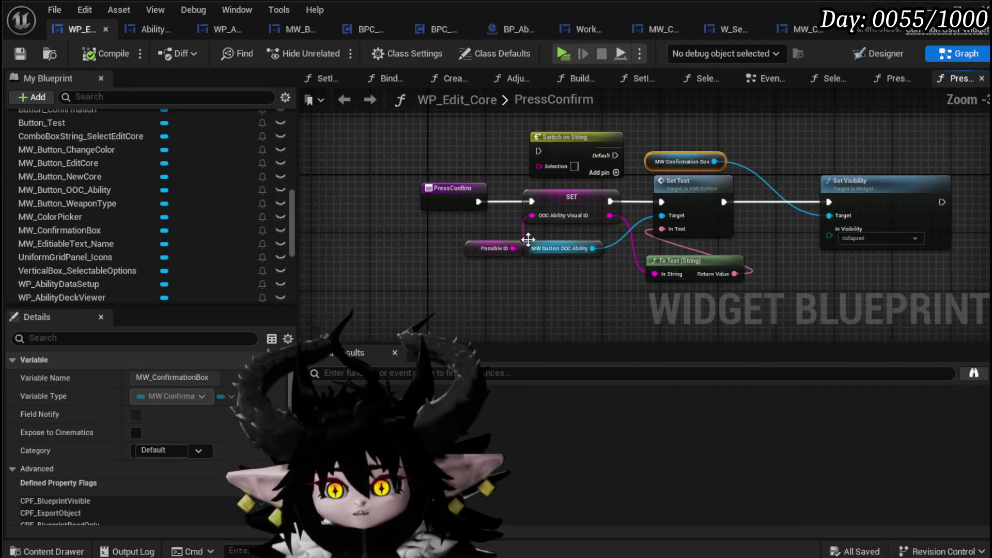
scroll(169, 203, "up", 15)
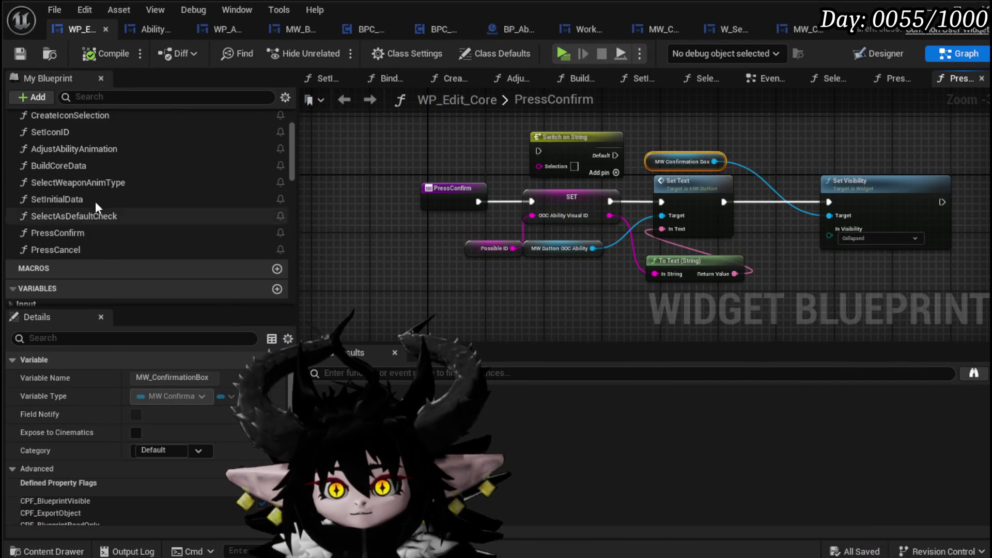
double_click(80, 162)
left_click_drag(784, 221, 926, 162)
mouse_move(382, 91)
left_mouse_down()
mouse_move(478, 103)
mouse_move(542, 191)
mouse_move(593, 221)
left_mouse_up()
left_click_drag(416, 173, 494, 174)
mouse_move(587, 210)
left_mouse_down()
mouse_move(539, 293)
mouse_move(494, 231)
left_mouse_up()
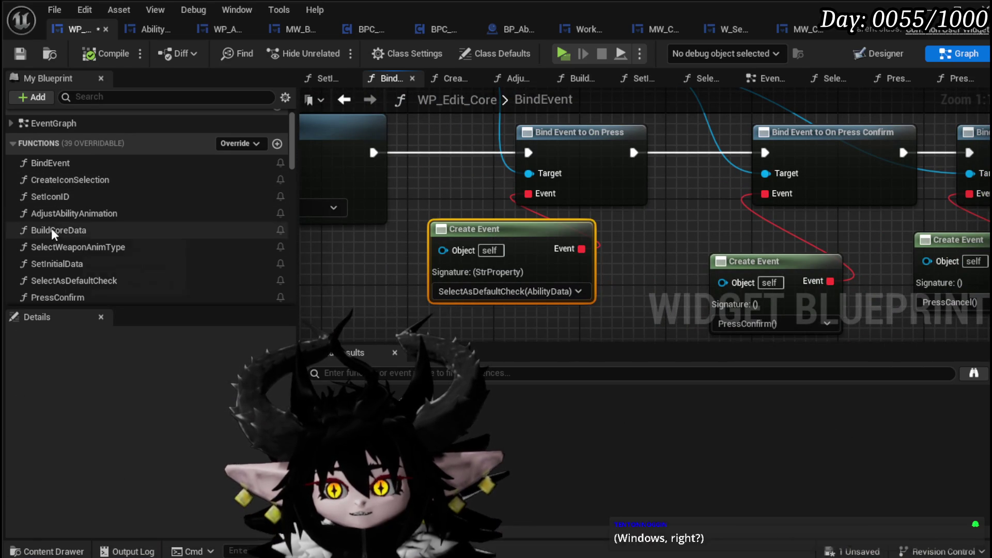
scroll(78, 201, "down", 3)
Step: In SelectAsDefaultCheck, add Set Visibility for MW Confirmation Box after Set Text, then compile and save
double_click(65, 215)
mouse_move(621, 269)
left_mouse_down()
mouse_move(441, 259)
mouse_move(596, 233)
left_mouse_up()
mouse_move(516, 202)
left_mouse_down()
mouse_move(534, 211)
mouse_move(305, 215)
left_mouse_up()
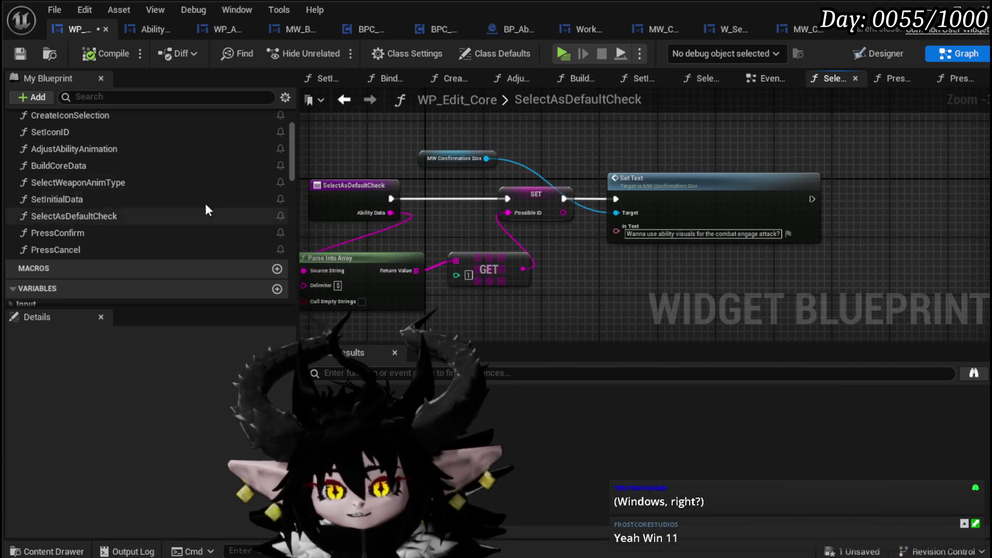
left_click_drag(486, 158, 591, 135)
type("Set Visi")
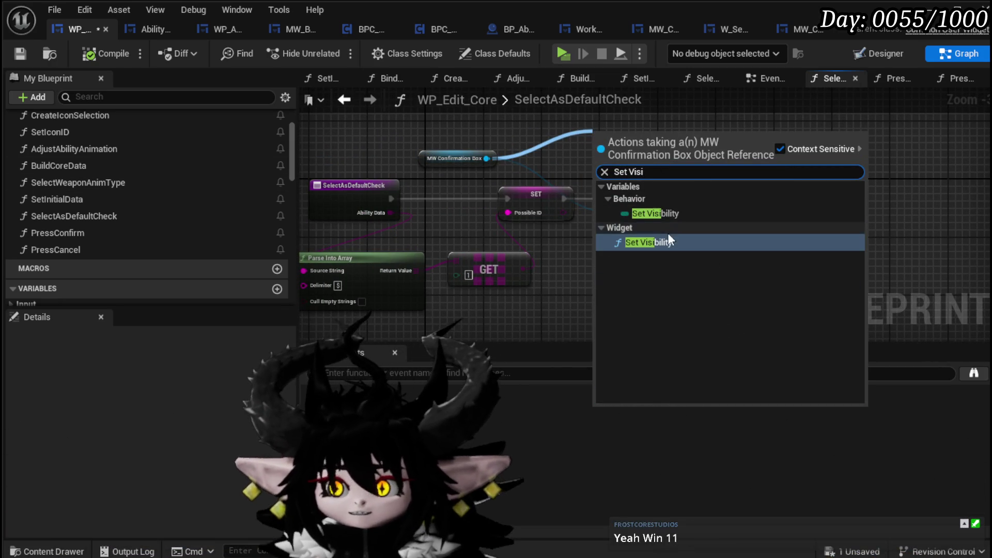
left_click(658, 240)
mouse_move(645, 153)
left_mouse_down()
mouse_move(922, 188)
mouse_move(848, 198)
left_mouse_up()
left_click(754, 153)
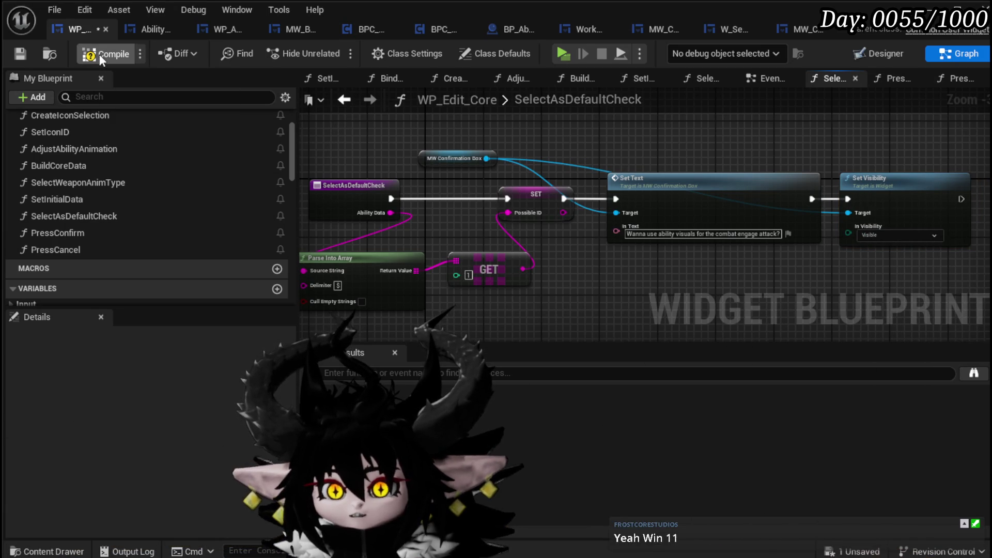
left_click(19, 54)
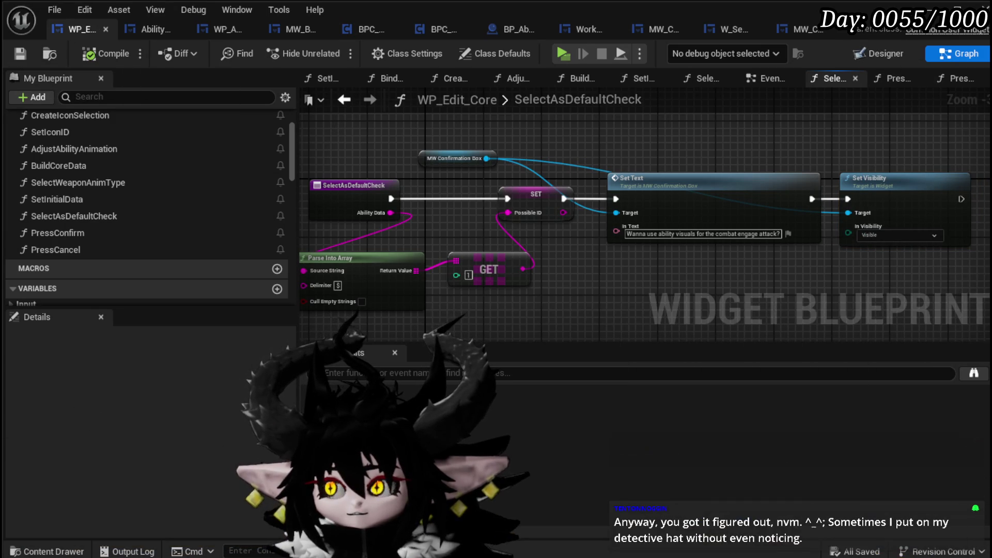
left_click(924, 9)
Step: Start a playtest, load Magic|ChuraMagicSummon|001, and confirm BIG BOOOOOOM as the default ability
left_click(348, 73)
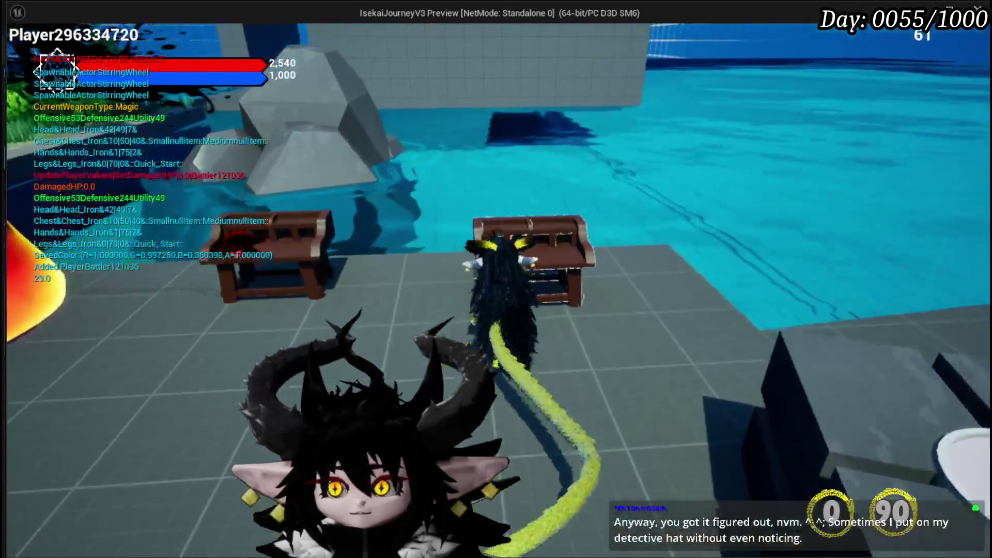
key("e")
left_click(93, 35)
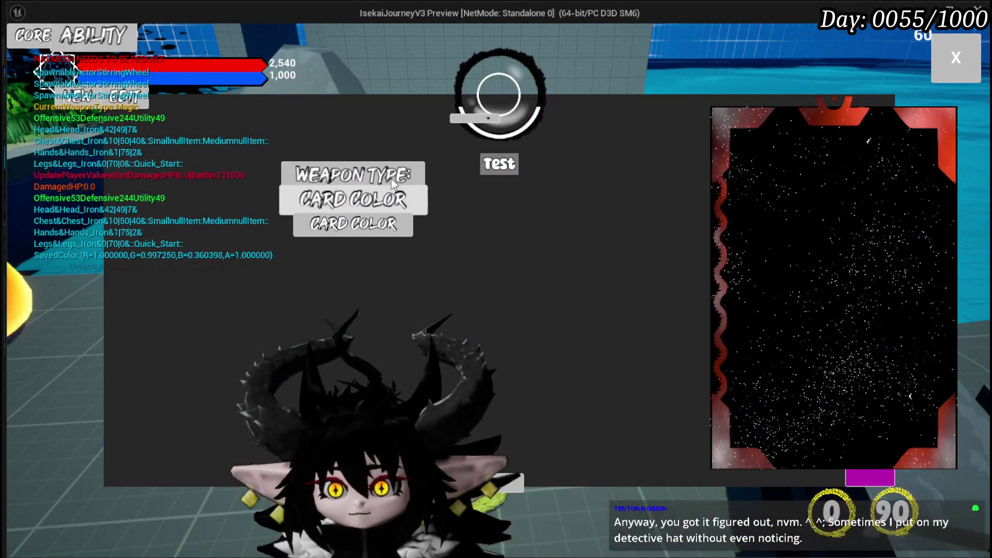
left_click(129, 97)
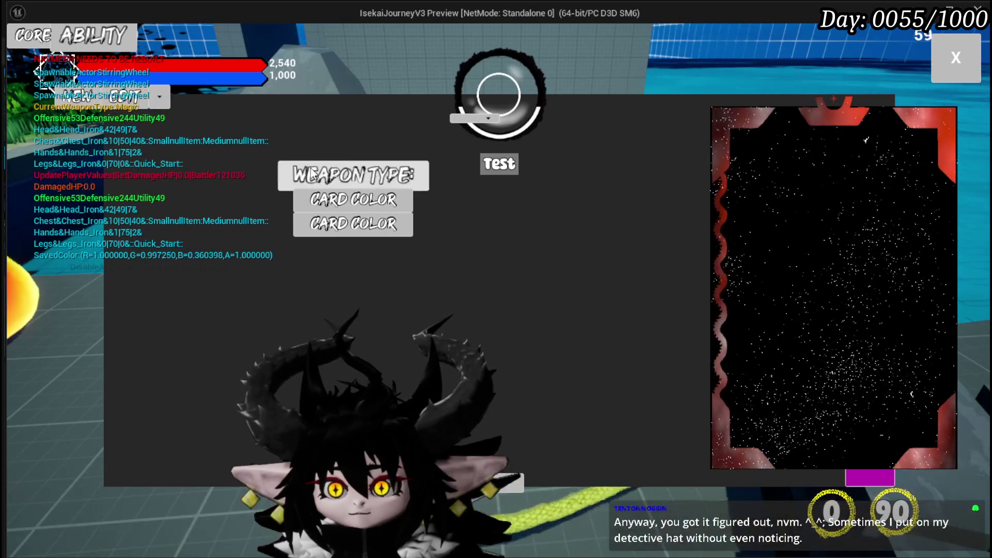
left_click(159, 97)
left_click(195, 118)
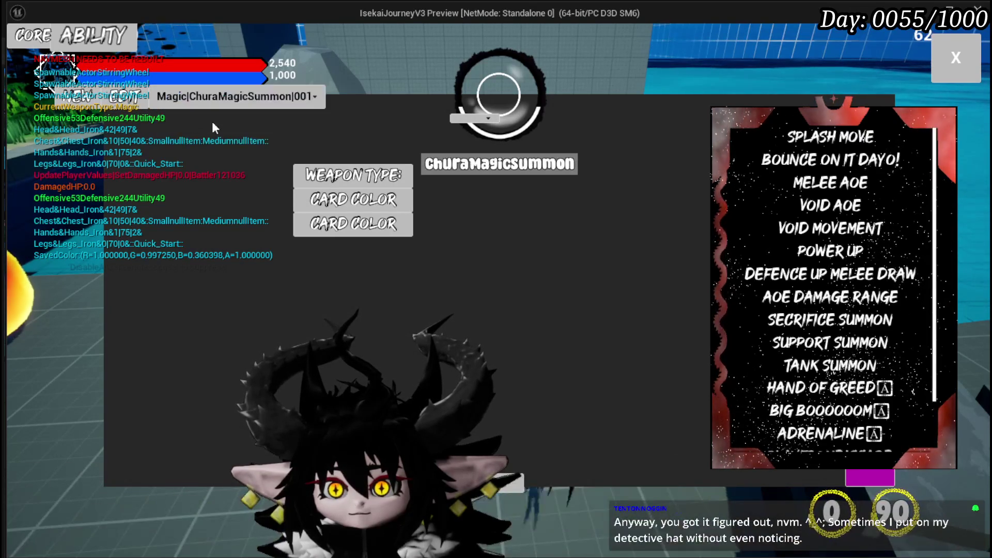
left_click(813, 419)
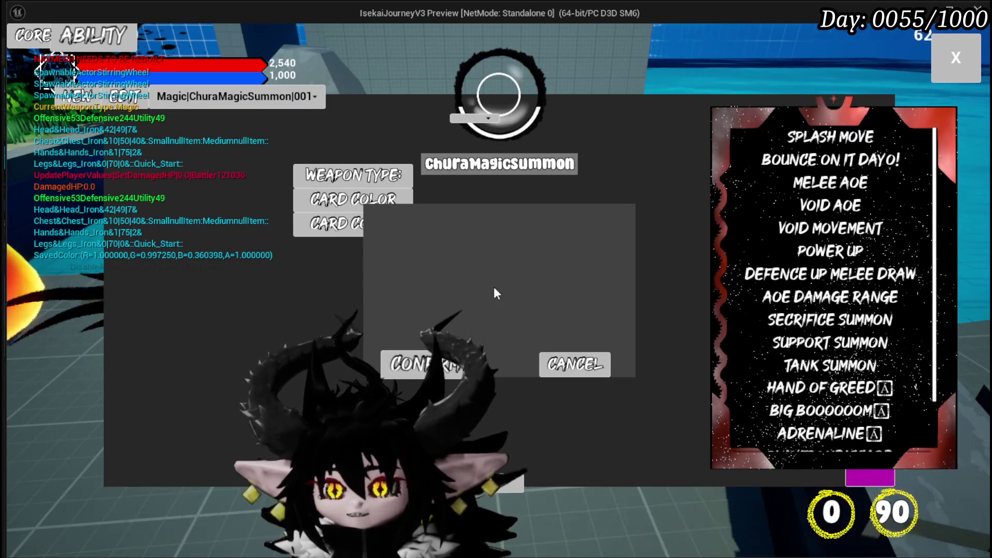
left_click(419, 364)
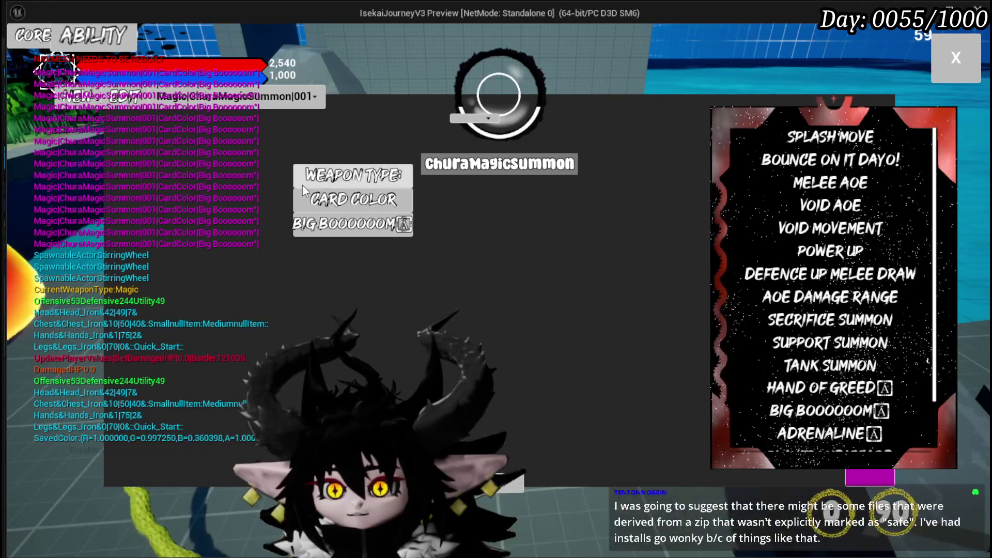
Step: Check the weapon type choices, set a pale yellow card colour, and end the playtest
left_click(352, 175)
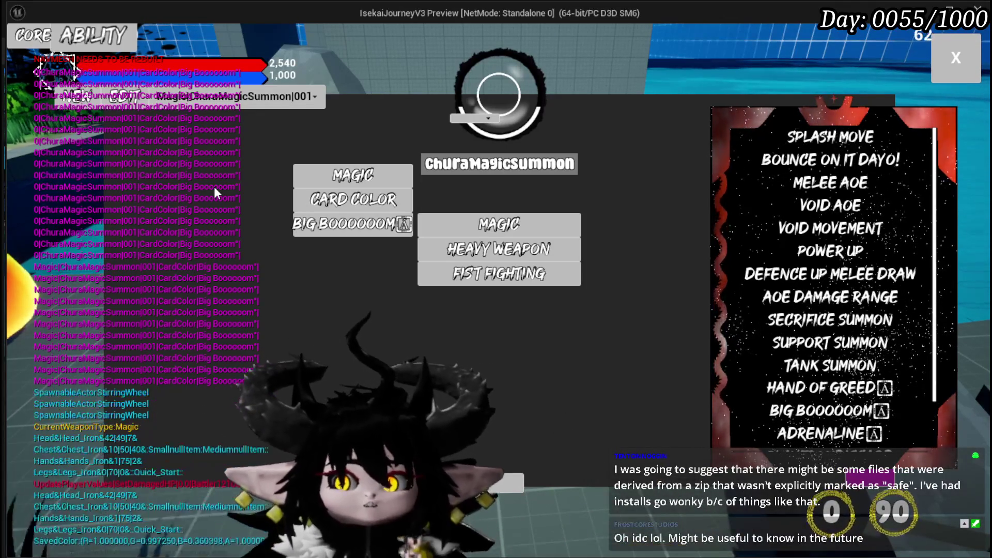
left_click(342, 206)
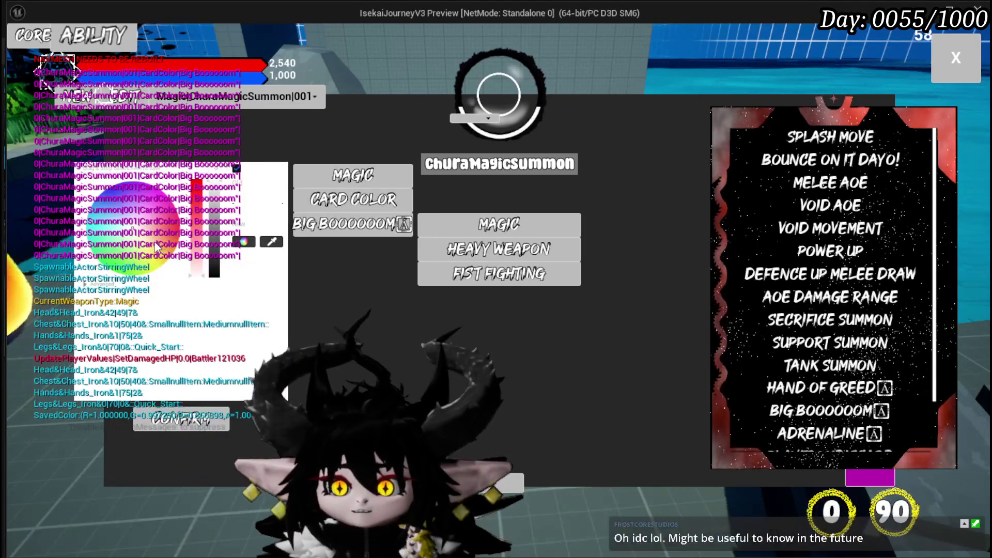
left_click(153, 263)
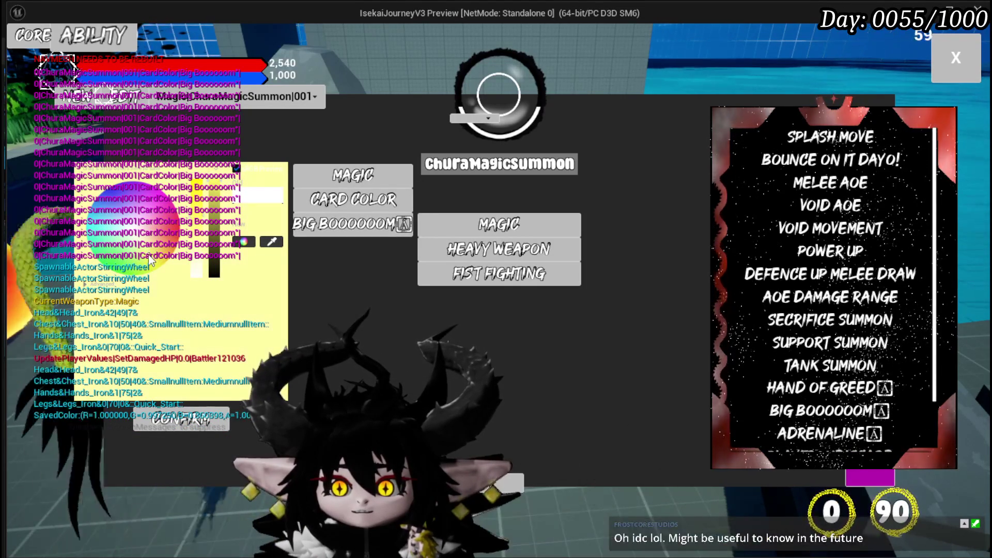
left_click(207, 419)
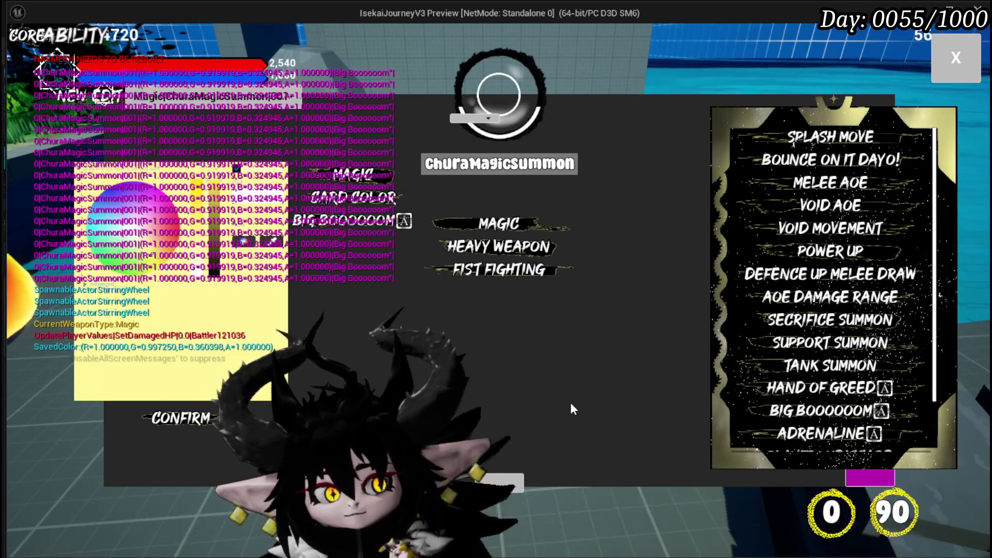
scroll(860, 227, "down", 1)
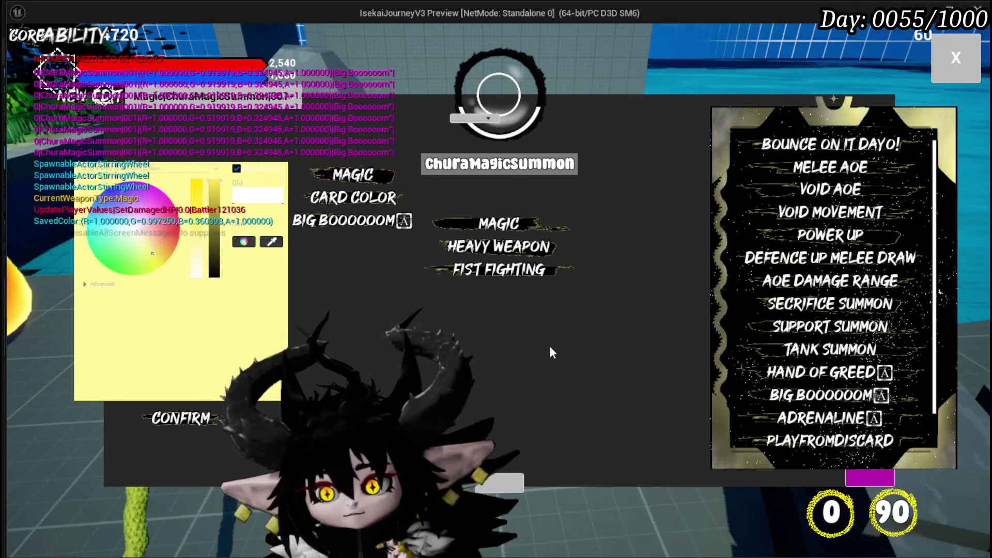
key("Escape")
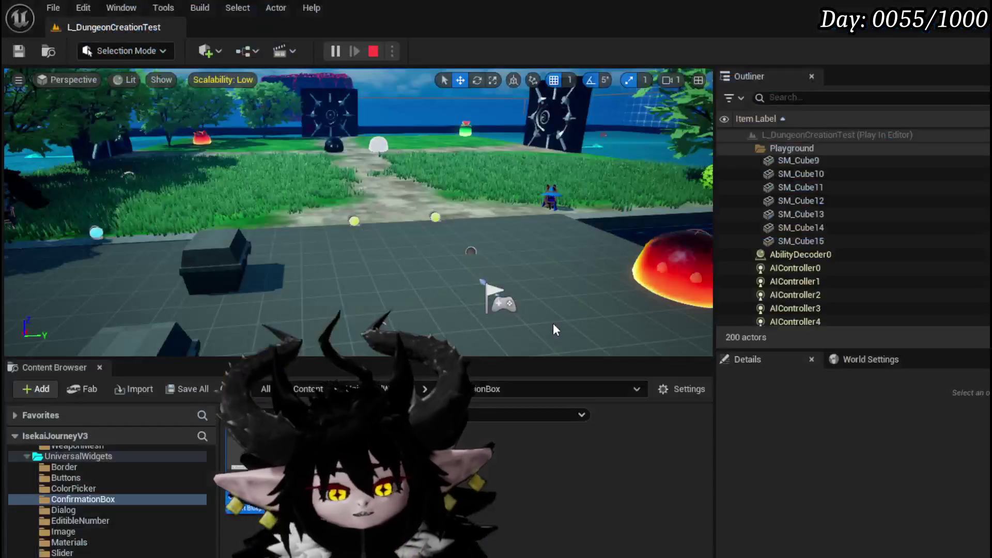
Step: Save the level, open MW_ConfirmationBox, and go back to WP_Edit_Core's SelectAsDefaultCheck graph
left_click(19, 51)
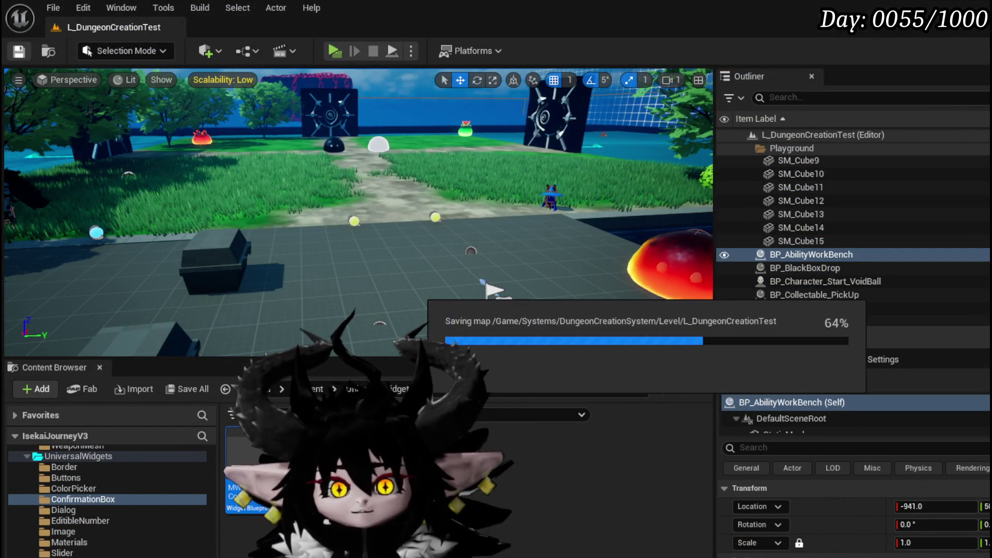
double_click(247, 450)
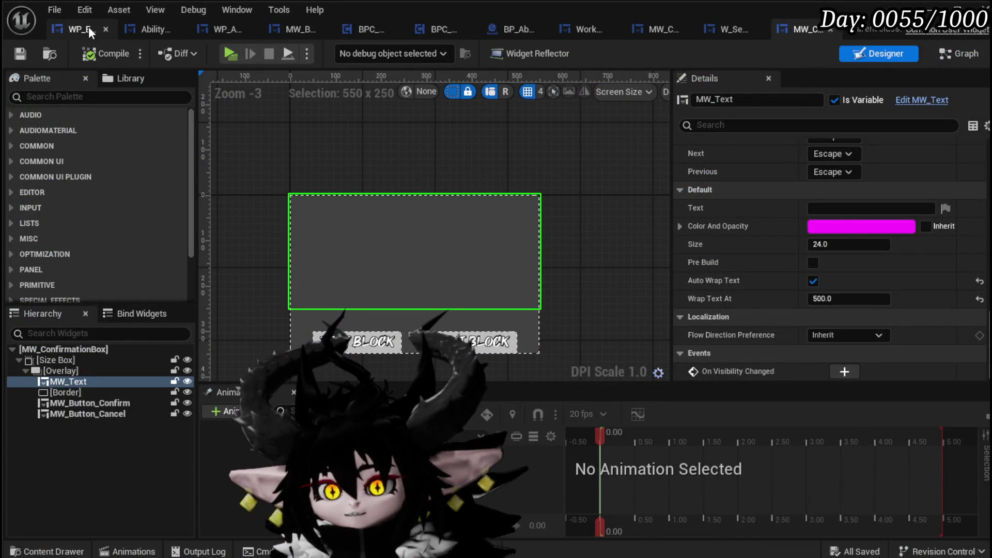
left_click(91, 27)
scroll(605, 247, "down", 2)
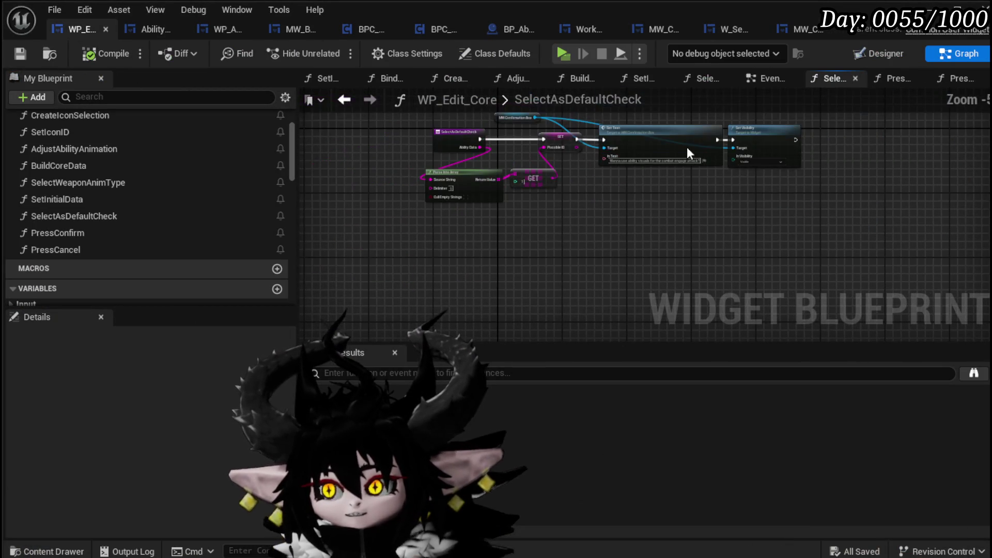
Step: Review WP_Edit_Core's EventGraph button logic, then select Button_Confirmation in the Designer
left_click(764, 78)
scroll(503, 223, "down", 3)
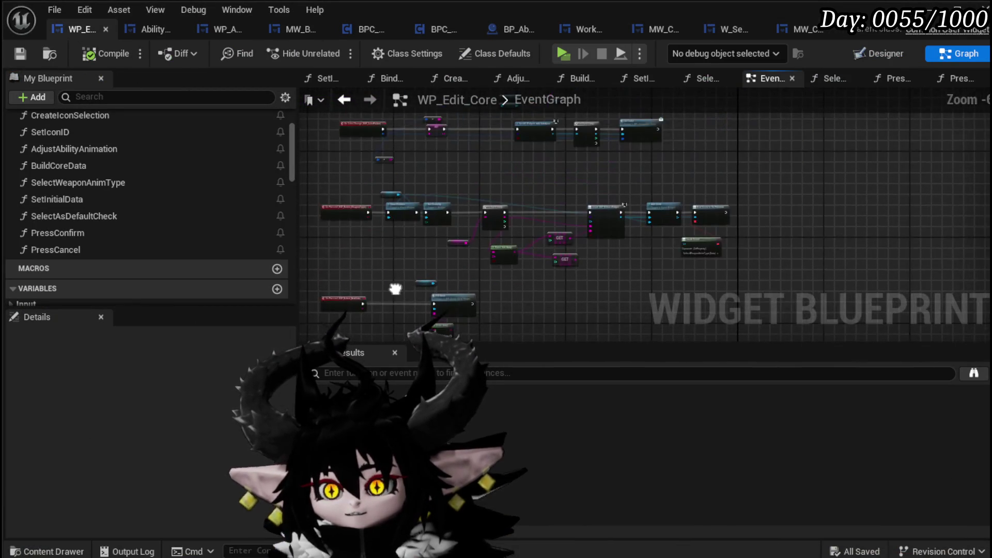
scroll(466, 282, "up", 3)
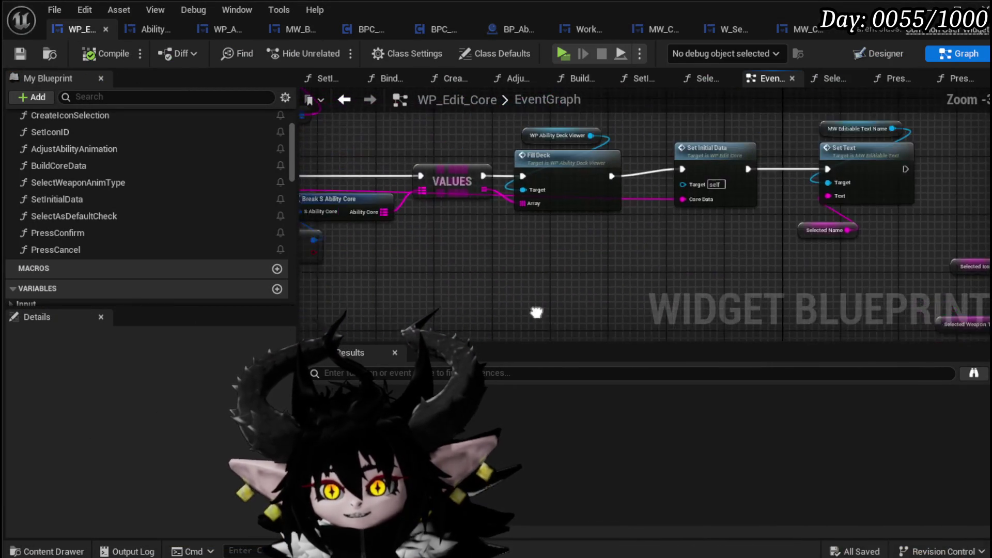
mouse_move(448, 180)
left_mouse_down()
mouse_move(604, 222)
mouse_move(506, 309)
mouse_move(426, 300)
mouse_move(416, 270)
mouse_move(472, 178)
left_mouse_up()
scroll(568, 248, "down", 1)
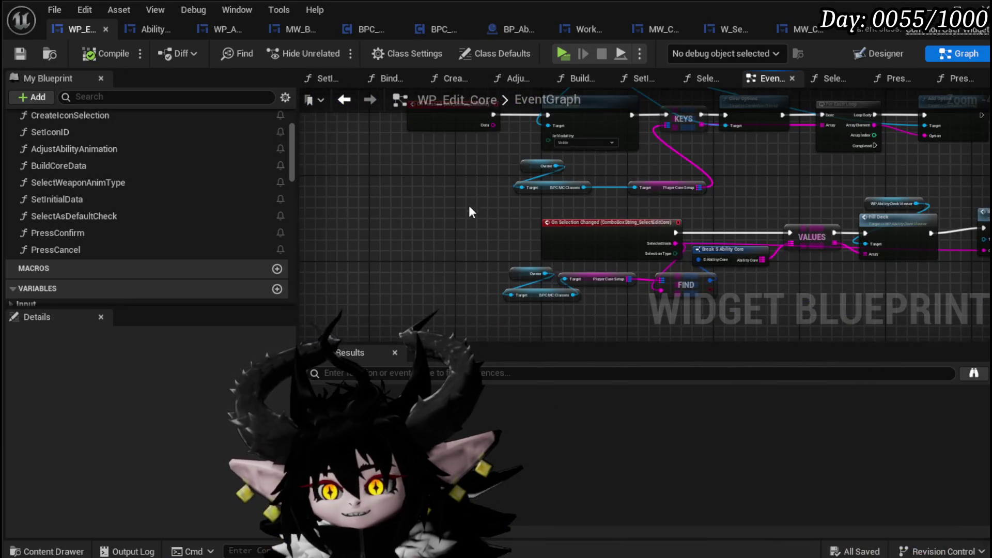
scroll(423, 240, "up", 2)
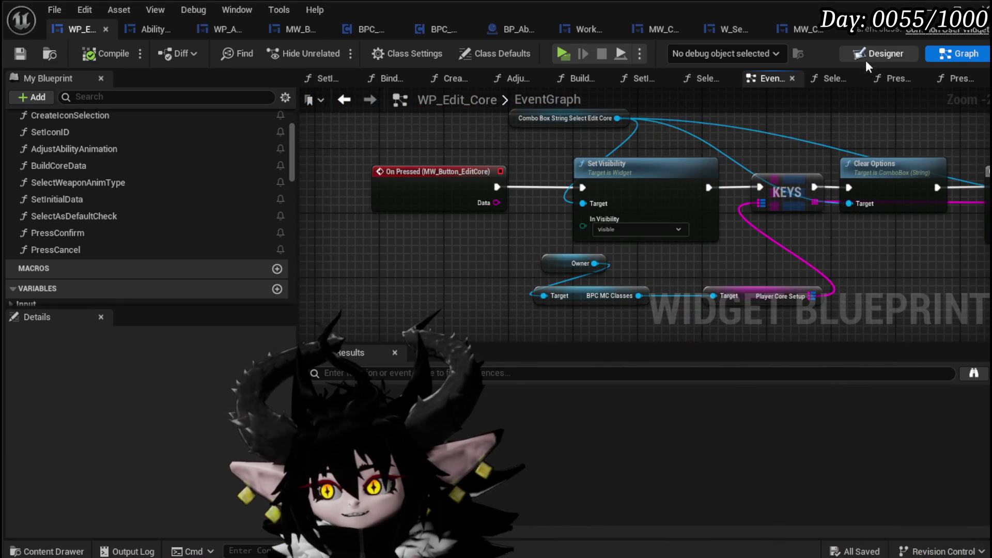
left_click(883, 54)
scroll(394, 308, "down", 5)
left_click(448, 303)
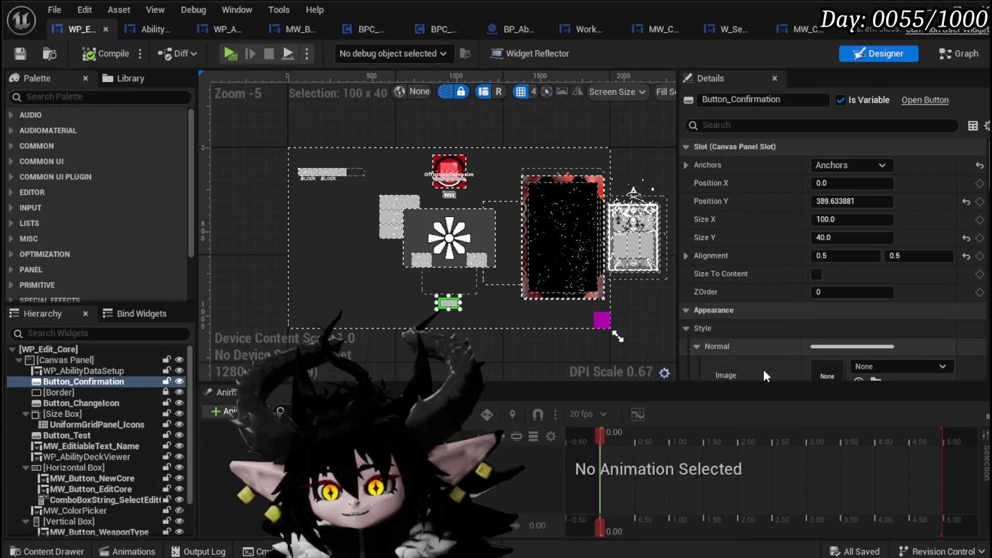
scroll(847, 317, "down", 10)
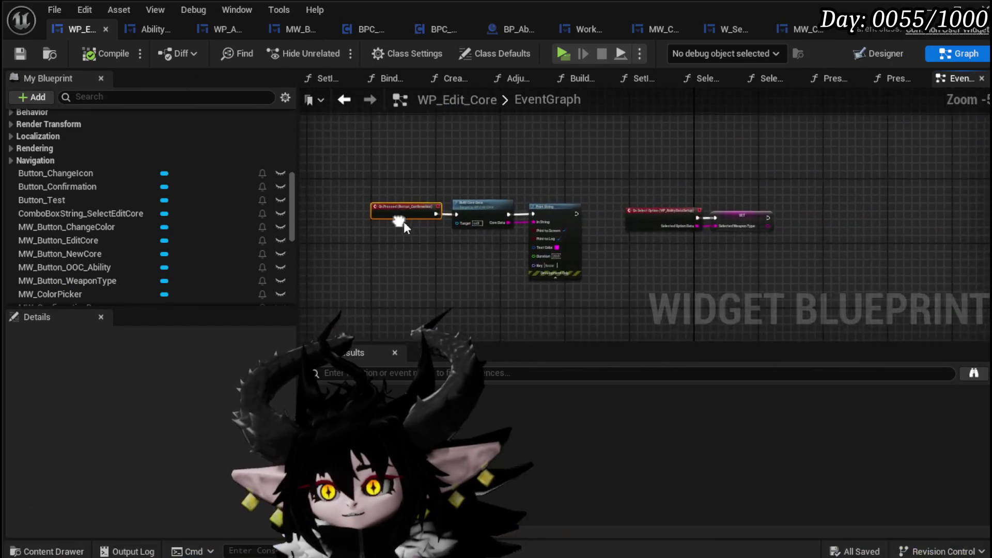
Step: Get the Player Core Setup map from the Owner's BPC MC Classes component
left_click_drag(658, 216, 591, 181)
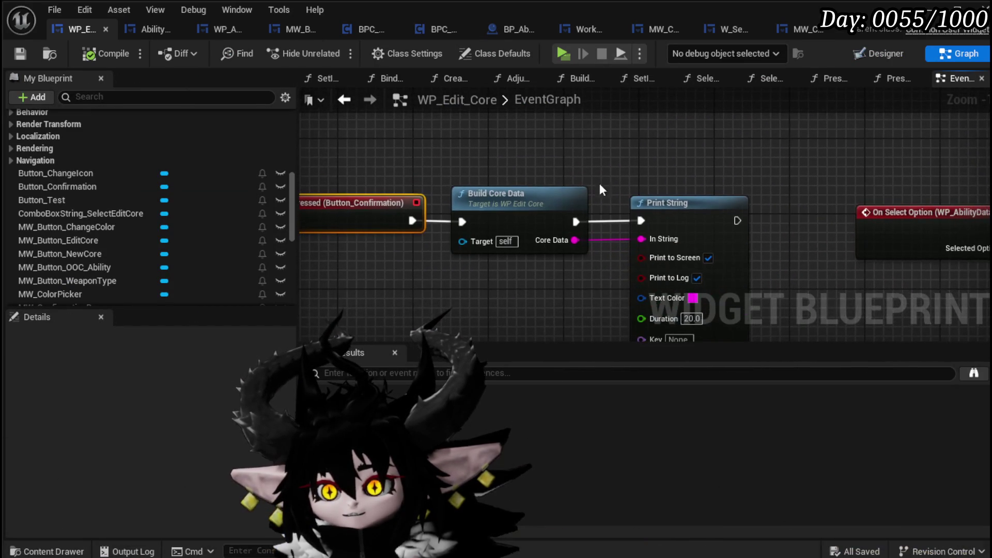
scroll(101, 198, "down", 5)
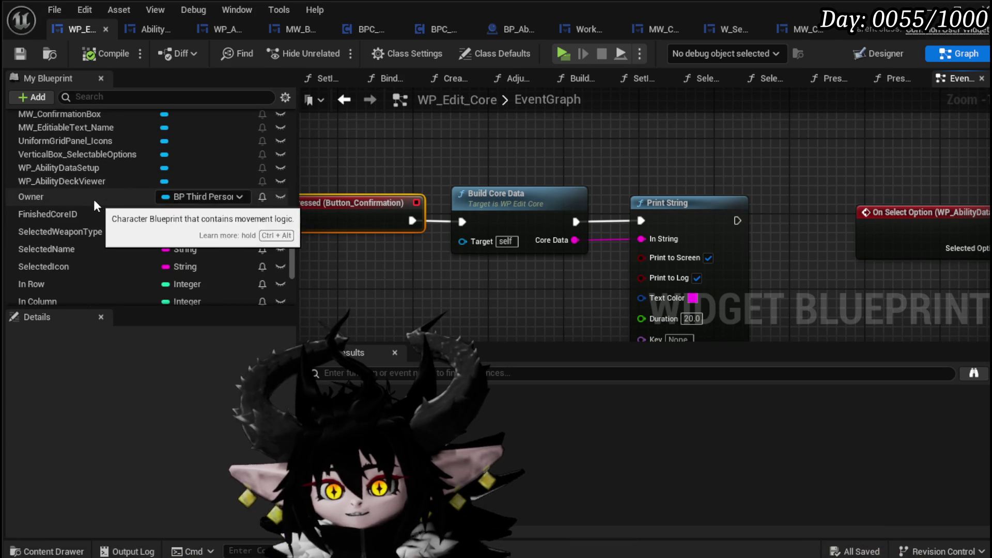
left_click(63, 197)
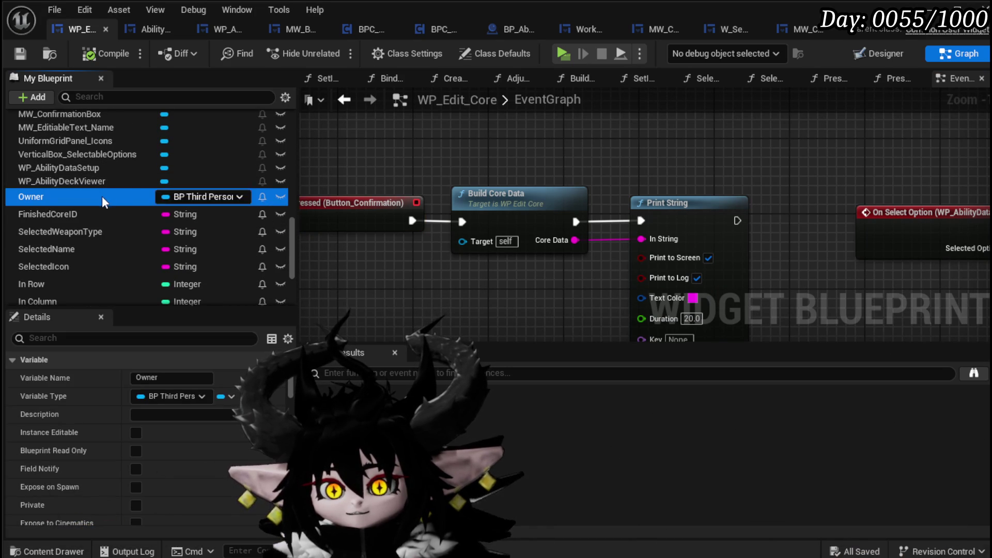
mouse_move(348, 135)
left_mouse_down()
mouse_move(314, 160)
mouse_move(304, 142)
mouse_move(410, 166)
left_mouse_up()
type("Class")
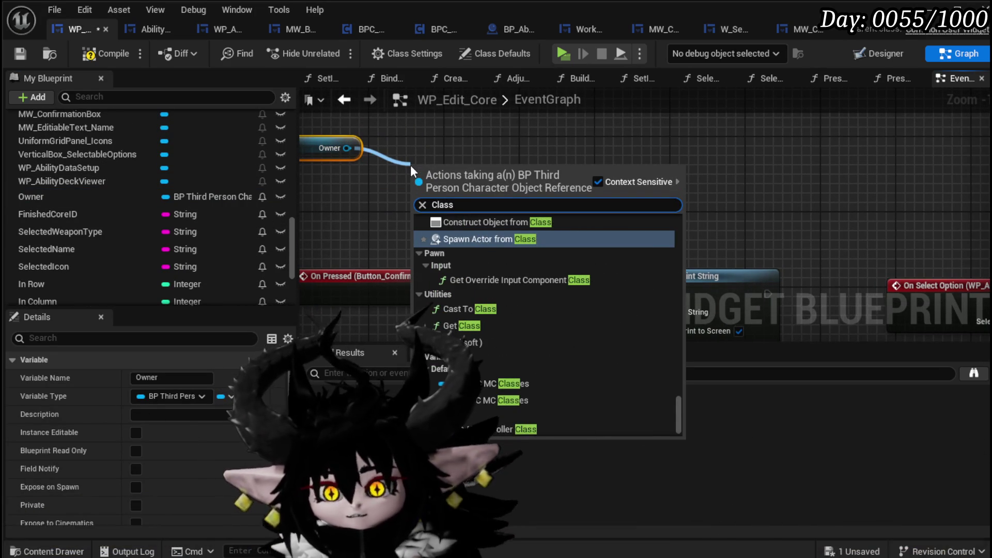
left_click(496, 384)
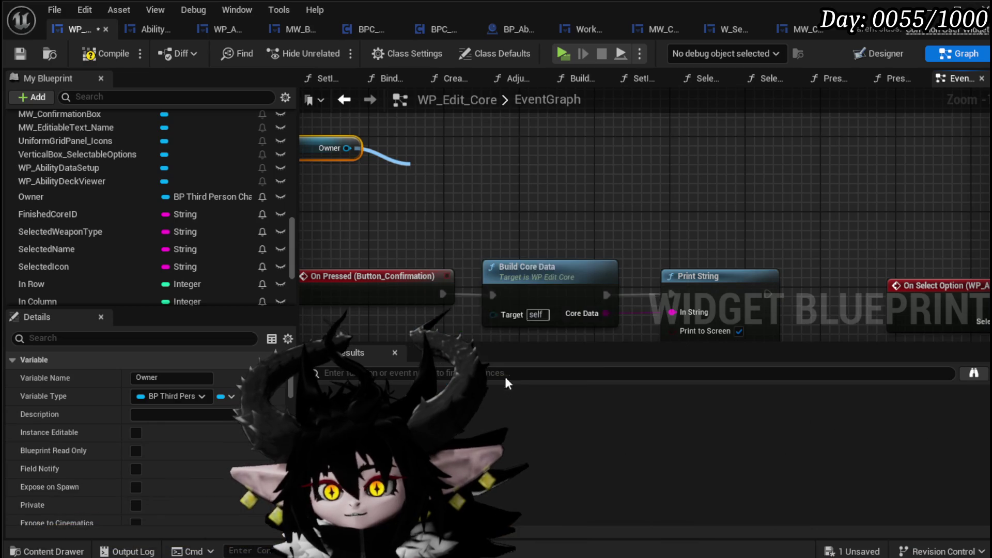
mouse_move(491, 155)
left_mouse_down()
mouse_move(296, 203)
mouse_move(346, 182)
left_mouse_up()
left_click_drag(408, 186, 500, 184)
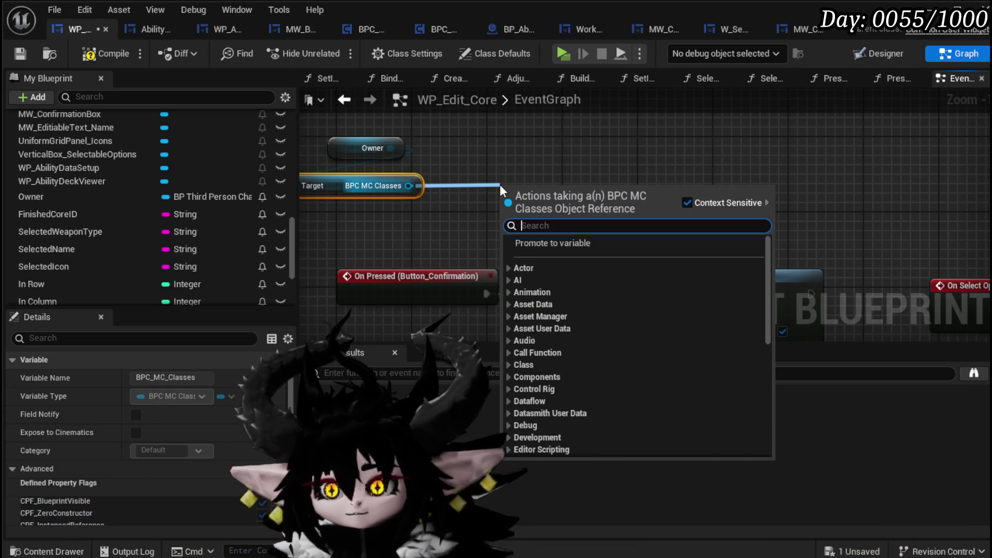
type("Player")
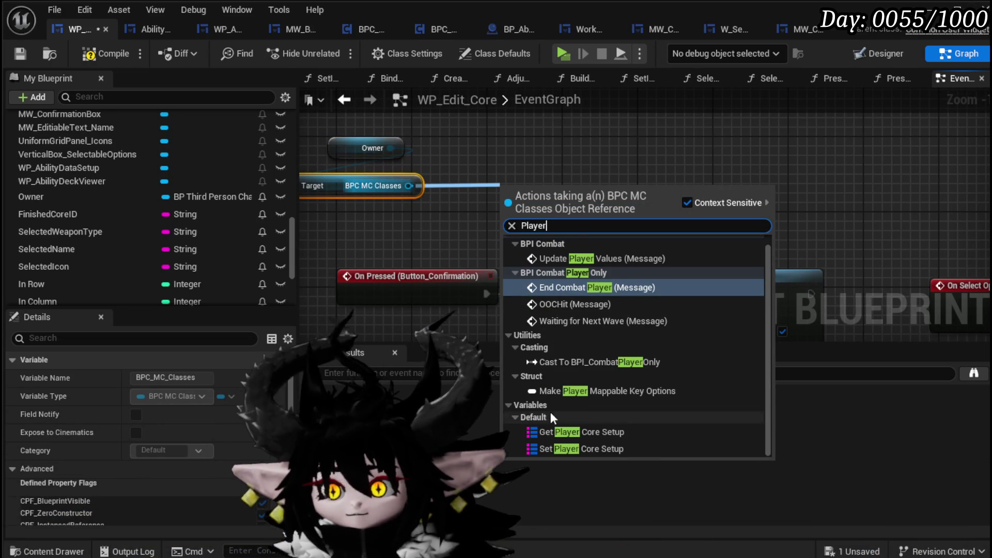
left_click(576, 436)
Step: Add a map Add node for Player Core Setup after Print String, keyed by Core Data
left_click_drag(631, 195, 871, 155)
type("add")
left_click(778, 264)
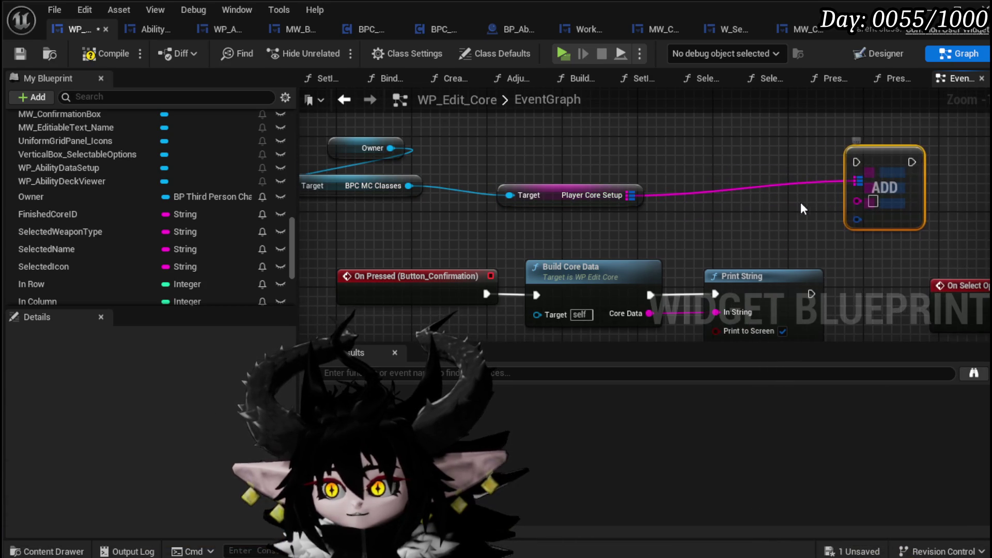
mouse_move(453, 288)
left_mouse_down()
mouse_move(698, 206)
mouse_move(602, 207)
left_mouse_up()
mouse_move(823, 146)
left_mouse_down()
mouse_move(789, 230)
mouse_move(759, 267)
left_mouse_up()
mouse_move(635, 231)
left_mouse_down()
mouse_move(736, 231)
mouse_move(755, 247)
left_mouse_up()
left_click_drag(473, 251, 494, 262)
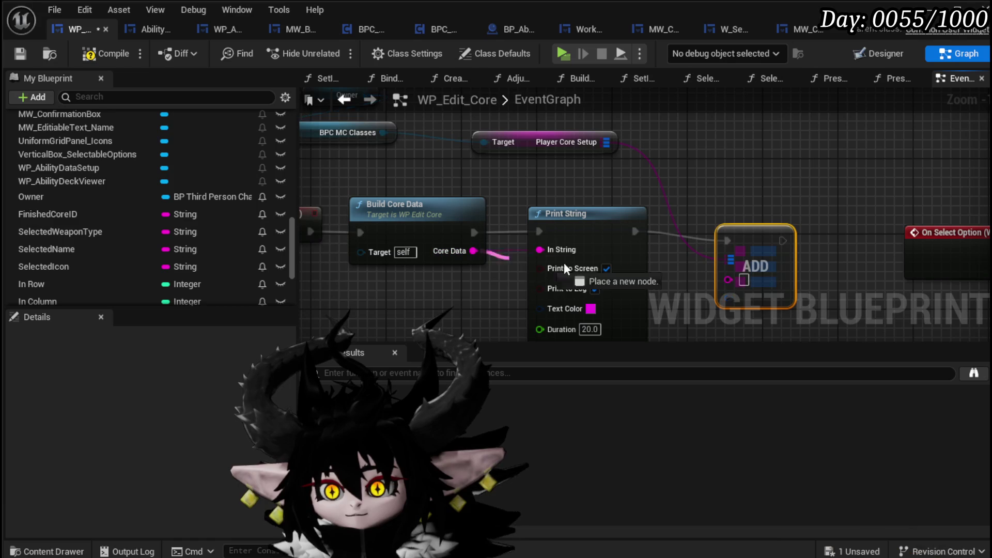
mouse_move(766, 232)
left_mouse_down()
mouse_move(770, 245)
mouse_move(796, 242)
left_mouse_up()
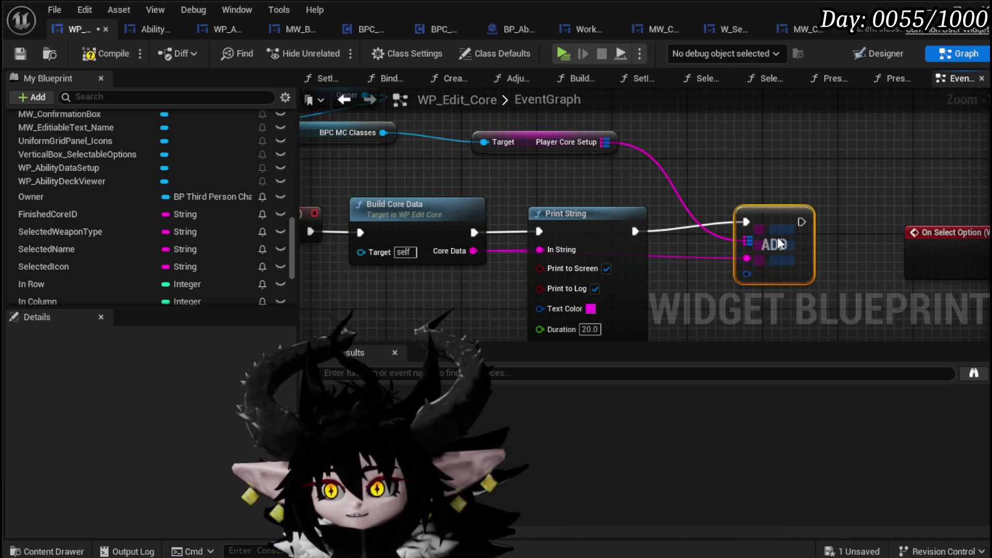
Step: Supply the Add node's value with a Make S Ability Core node, then save
left_click_drag(756, 283, 753, 192)
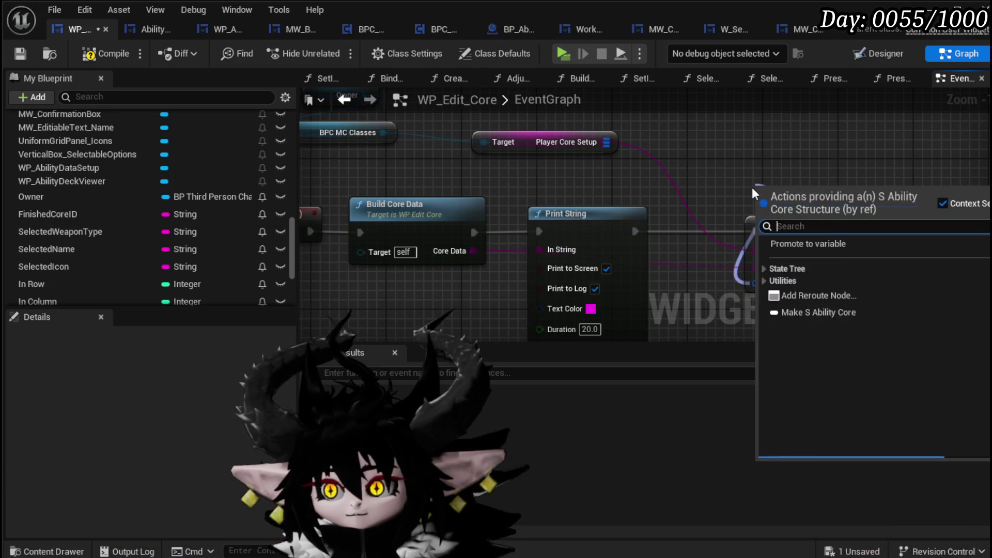
type("make")
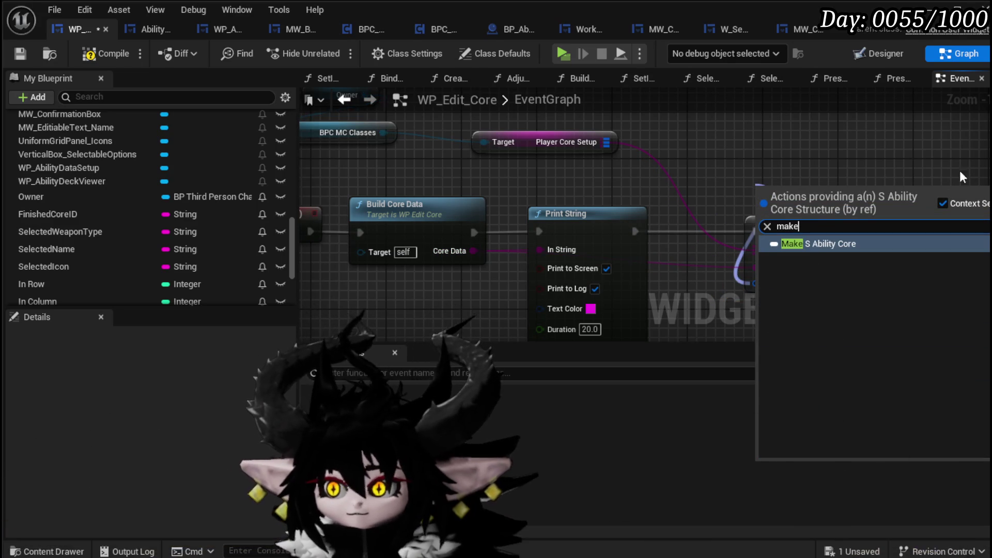
left_click(826, 243)
mouse_move(787, 187)
left_mouse_down()
mouse_move(750, 162)
mouse_move(802, 244)
left_mouse_up()
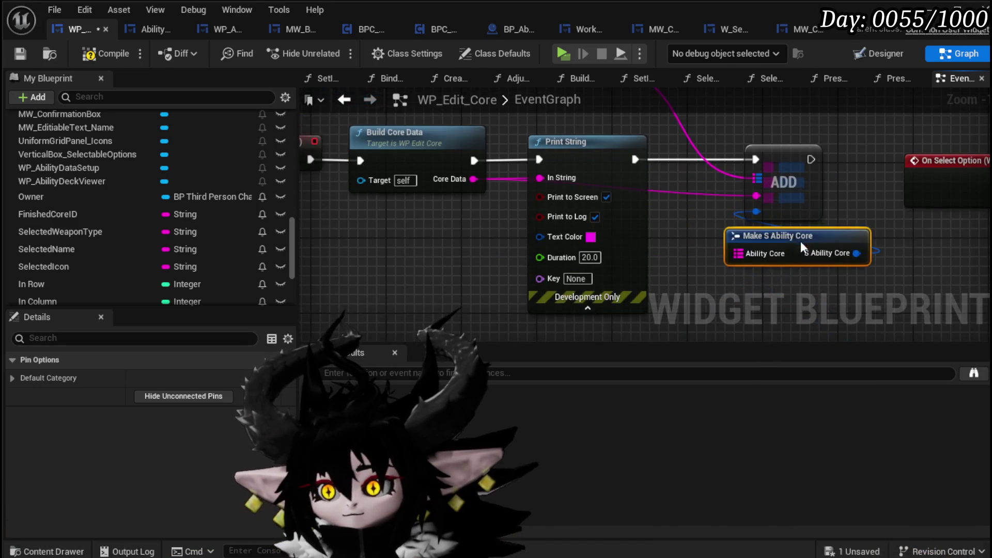
left_click(898, 250)
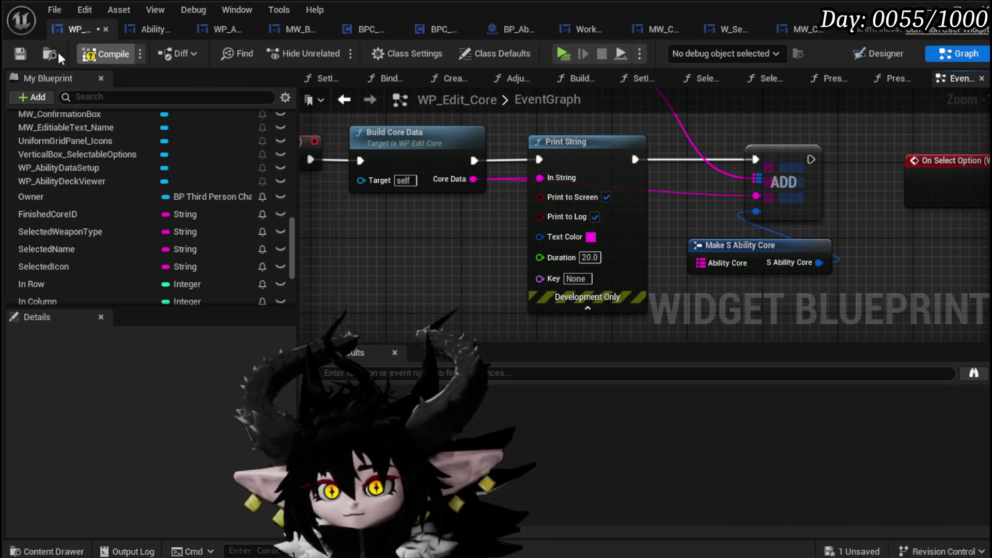
left_click(20, 52)
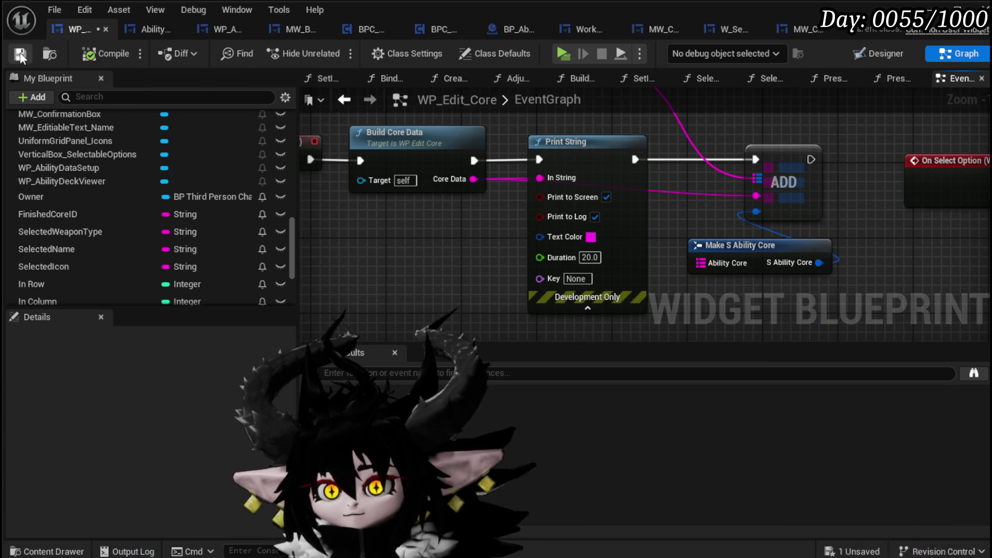
scroll(485, 192, "down", 5)
Step: Regroup the Owner, BPC MC Classes and Player Core Setup getters beside the edit-core button logic
scroll(486, 192, "up", 4)
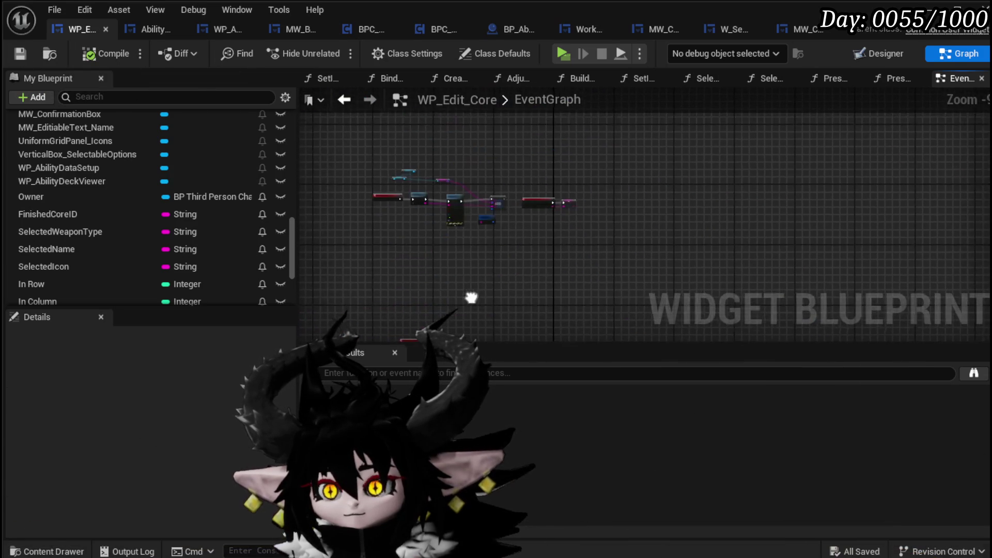
scroll(545, 198, "down", 4)
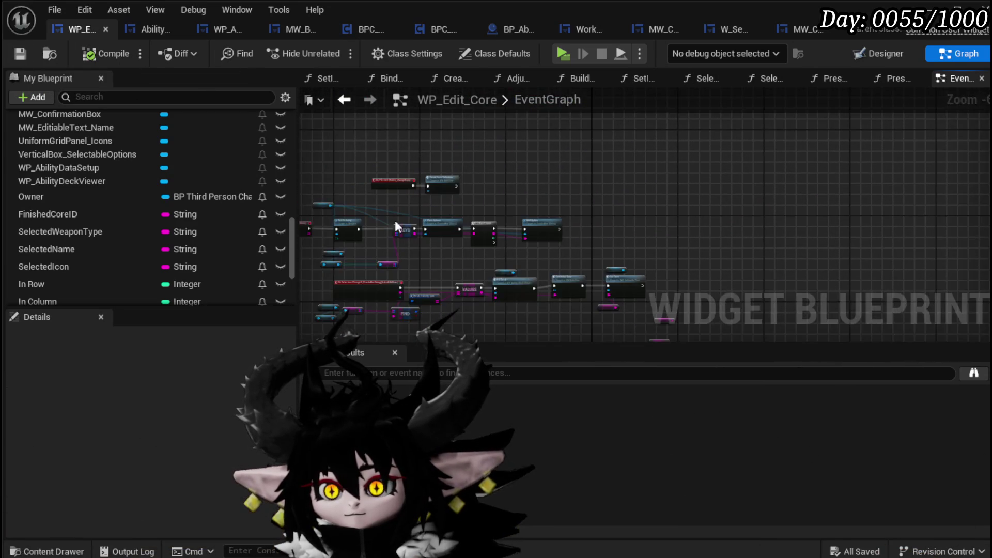
scroll(398, 220, "up", 3)
mouse_move(467, 280)
left_mouse_down()
mouse_move(579, 194)
mouse_move(614, 202)
mouse_move(424, 216)
mouse_move(654, 216)
left_mouse_up()
left_click_drag(397, 305, 682, 243)
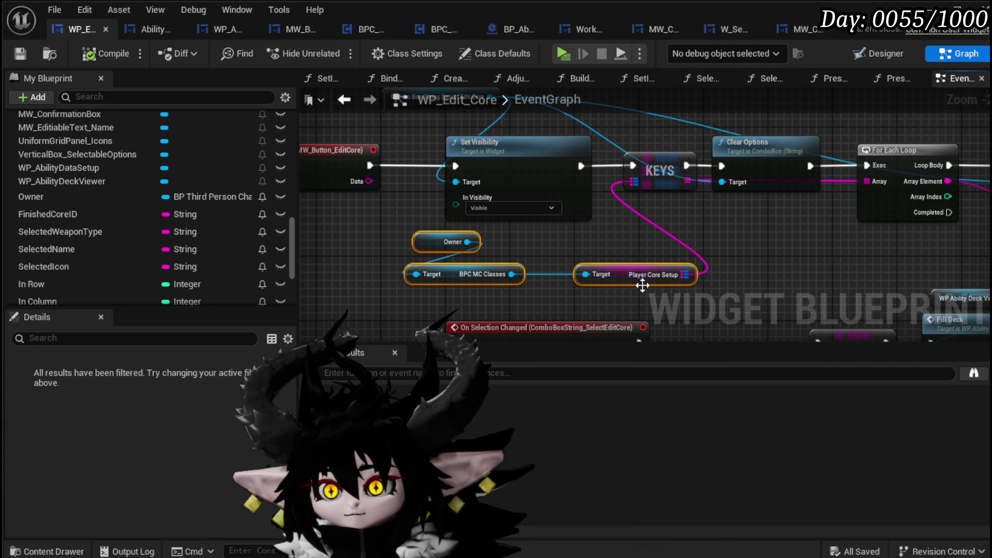
left_click_drag(629, 280, 458, 277)
left_click_drag(428, 229, 538, 217)
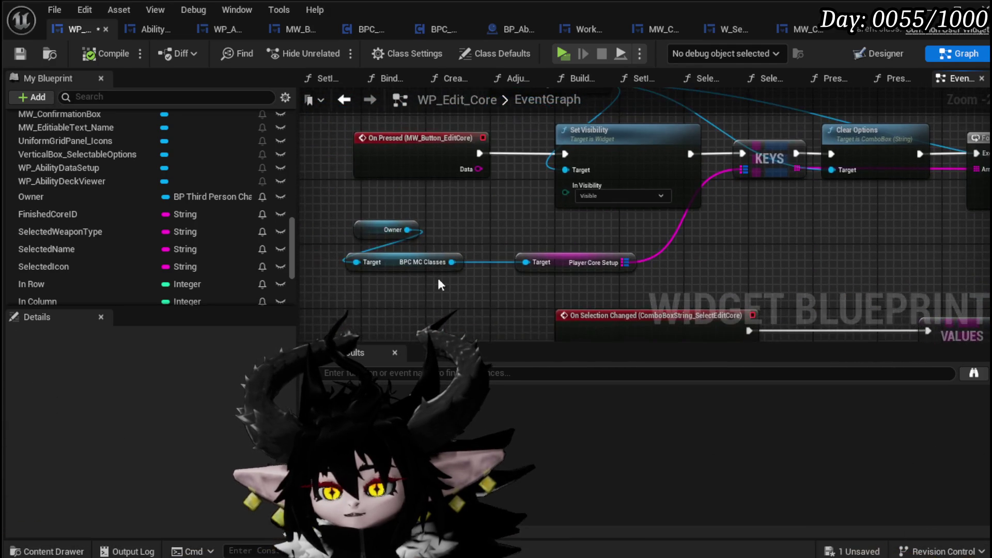
left_click_drag(408, 262, 408, 253)
mouse_move(564, 262)
left_mouse_down()
mouse_move(491, 274)
mouse_move(575, 267)
mouse_move(490, 256)
mouse_move(513, 270)
left_mouse_up()
type("v")
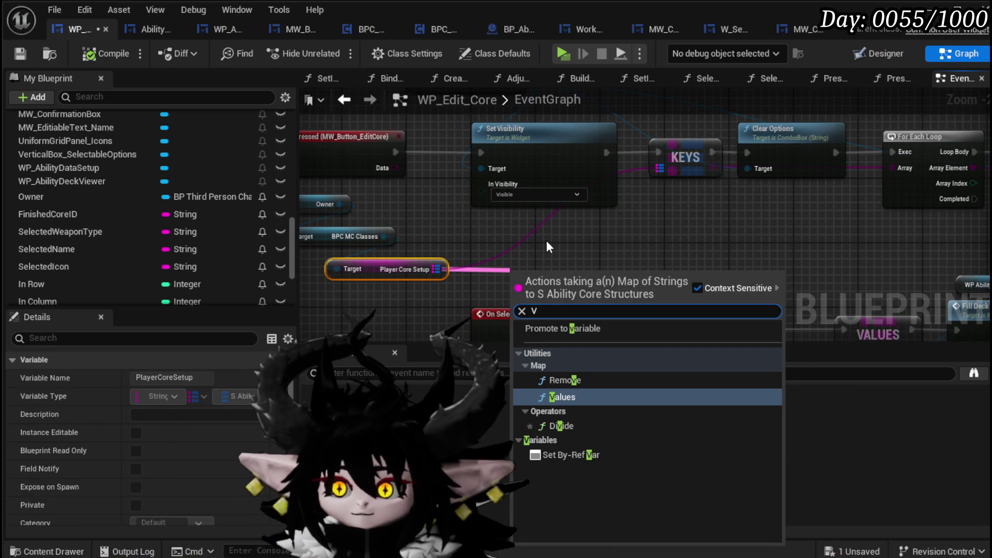
Step: Shift the Fill Deck, Set Initial Data, Set Text and VALUES nodes rightward
mouse_move(668, 239)
left_mouse_down()
mouse_move(455, 229)
mouse_move(722, 252)
mouse_move(458, 230)
mouse_move(458, 247)
mouse_move(483, 129)
mouse_move(380, 125)
mouse_move(434, 121)
left_mouse_up()
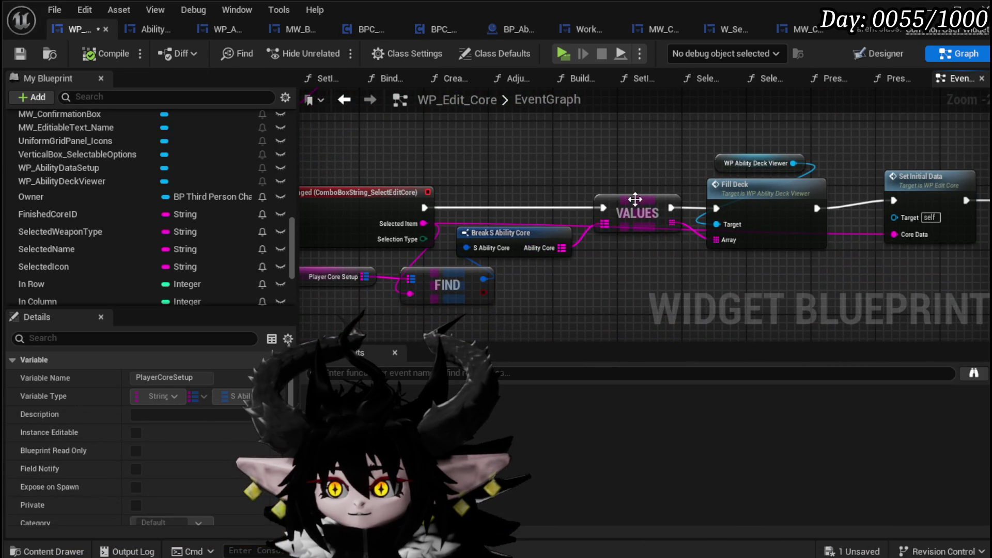
left_click_drag(632, 208, 634, 216)
mouse_move(525, 284)
left_mouse_down()
mouse_move(611, 259)
mouse_move(339, 264)
left_mouse_up()
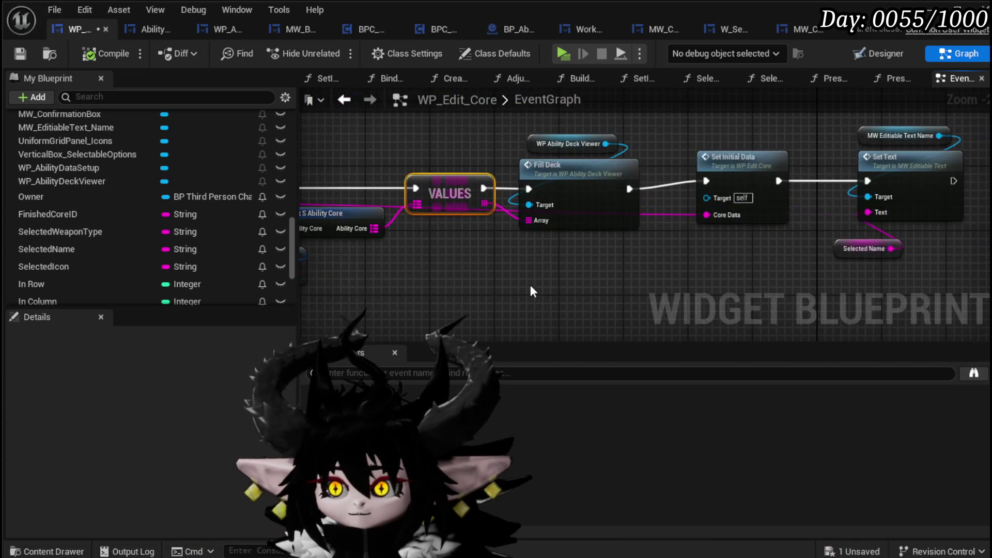
left_click_drag(532, 284, 889, 137)
left_click_drag(591, 172, 737, 172)
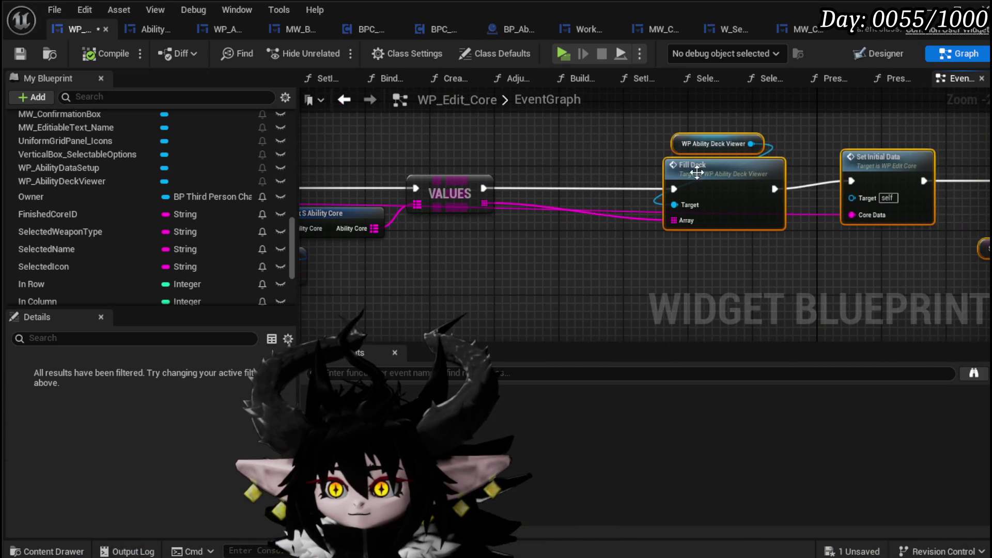
left_click_drag(456, 193, 610, 192)
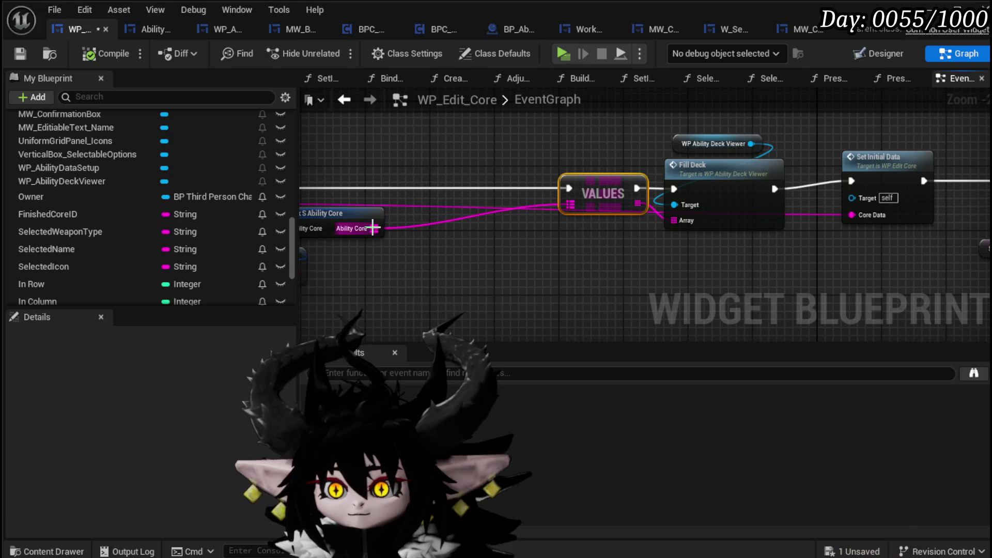
Step: Promote the Ability Core output to a variable named SelectedAbilityCoreMap
right_click(375, 227)
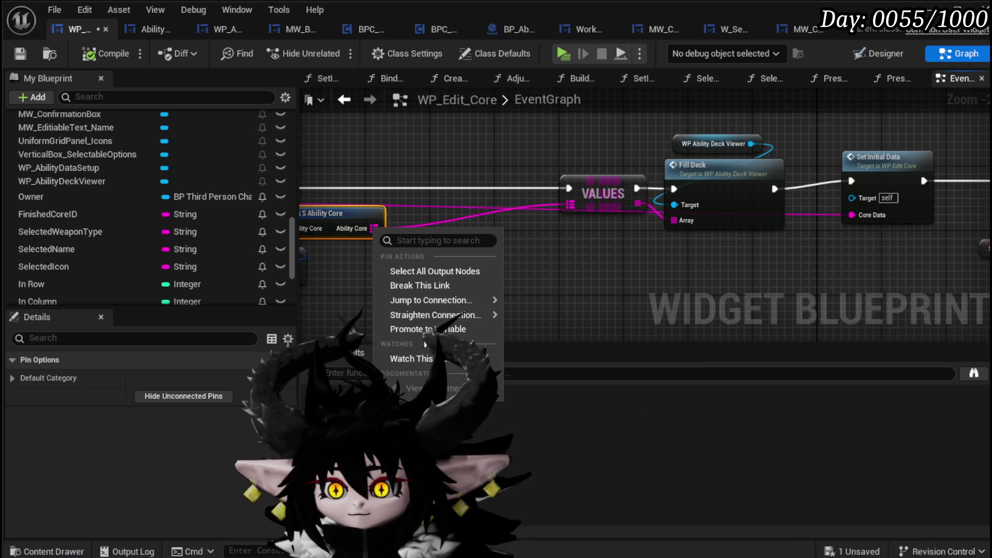
left_click(428, 329)
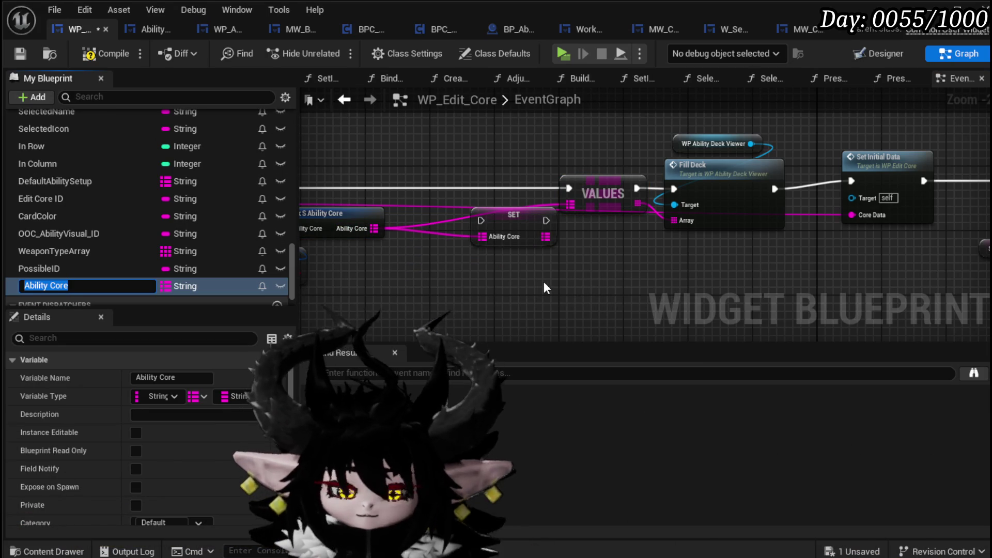
type("Abi")
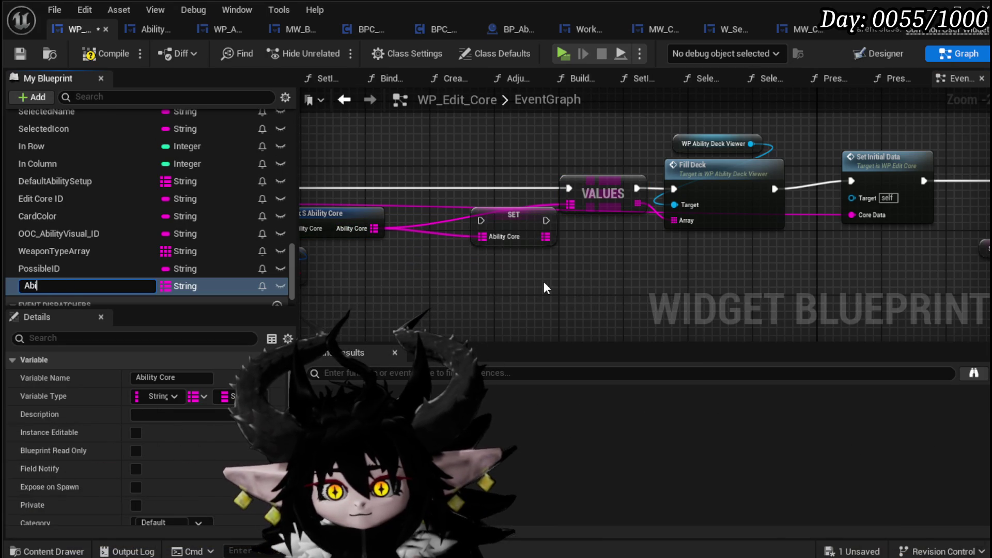
type("lityCoreMap")
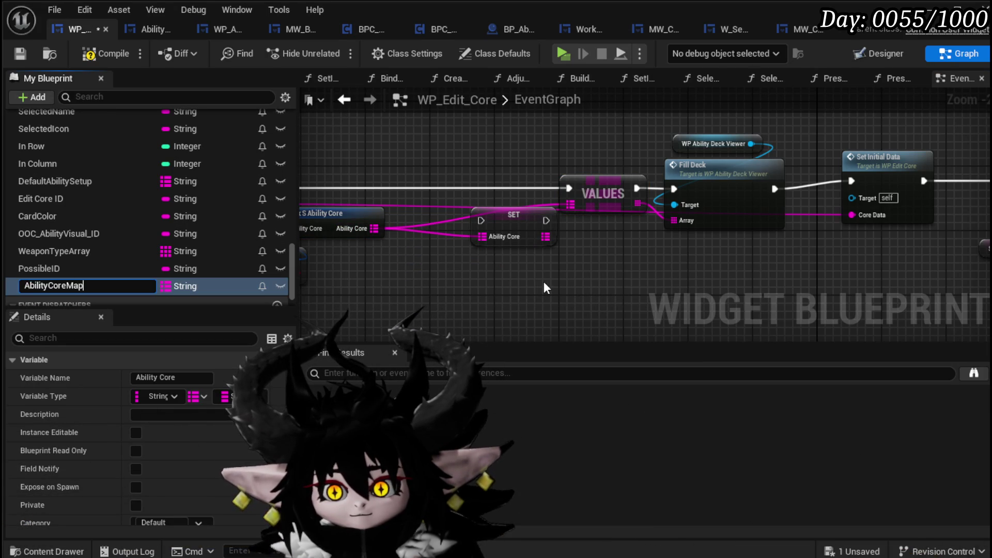
key("Return")
right_click(58, 285)
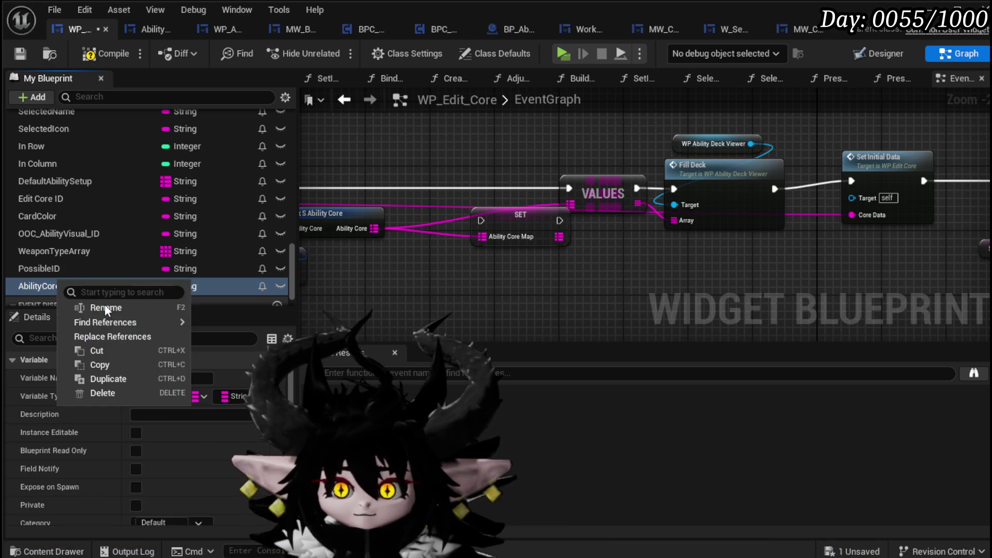
left_click(106, 308)
key("Home")
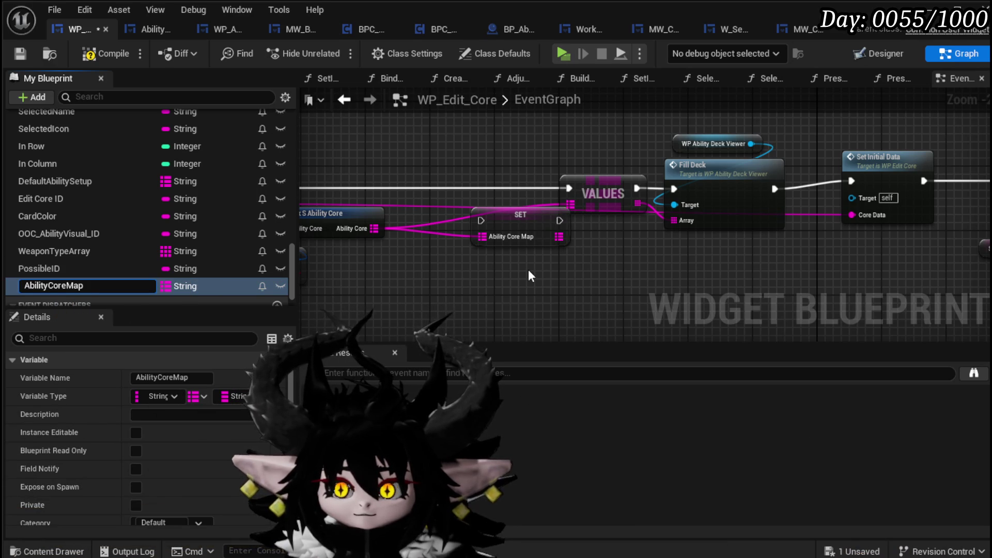
type("Sele")
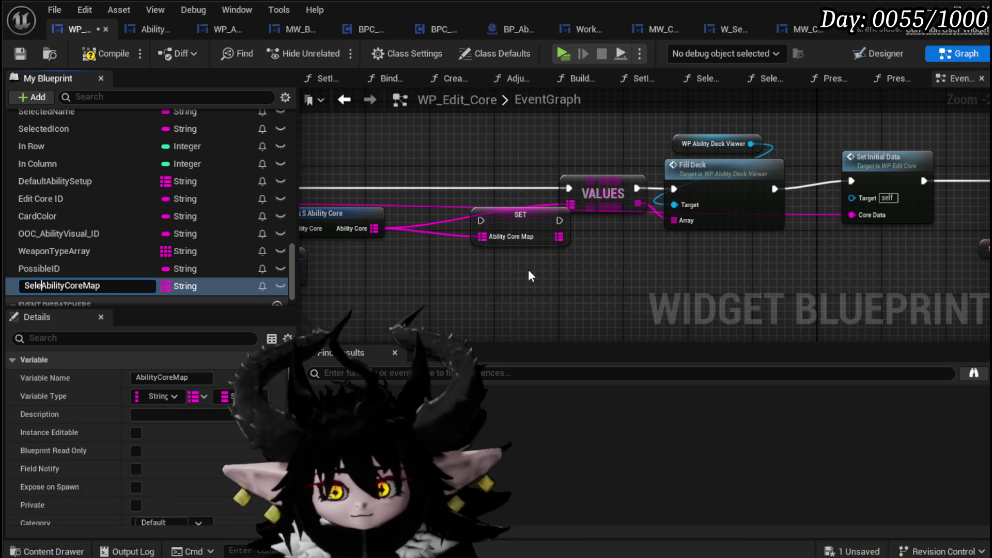
type("cted")
key("Return")
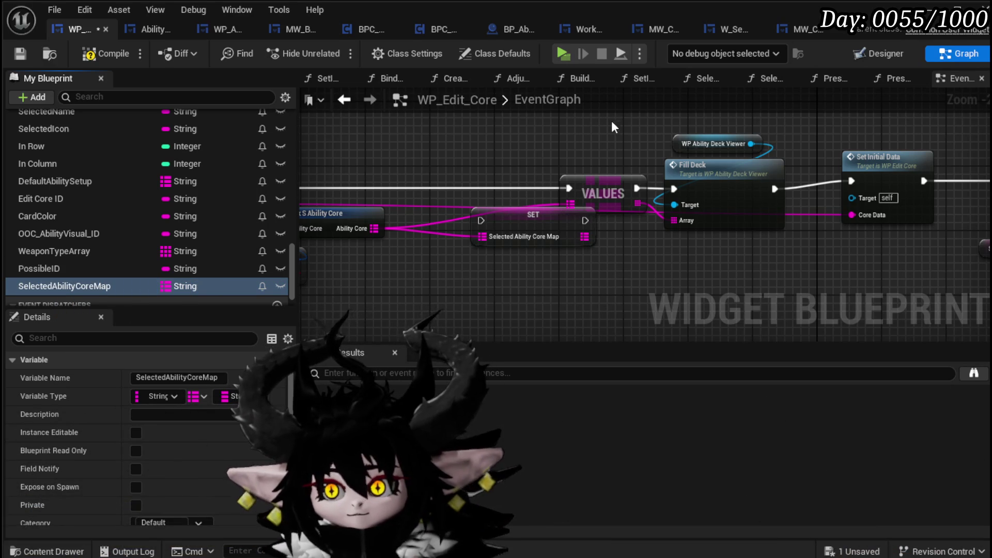
Step: Run the SET node between the SelectEditCore event and VALUES, then compile and save
mouse_move(531, 220)
left_mouse_down()
mouse_move(487, 188)
mouse_move(562, 206)
left_mouse_up()
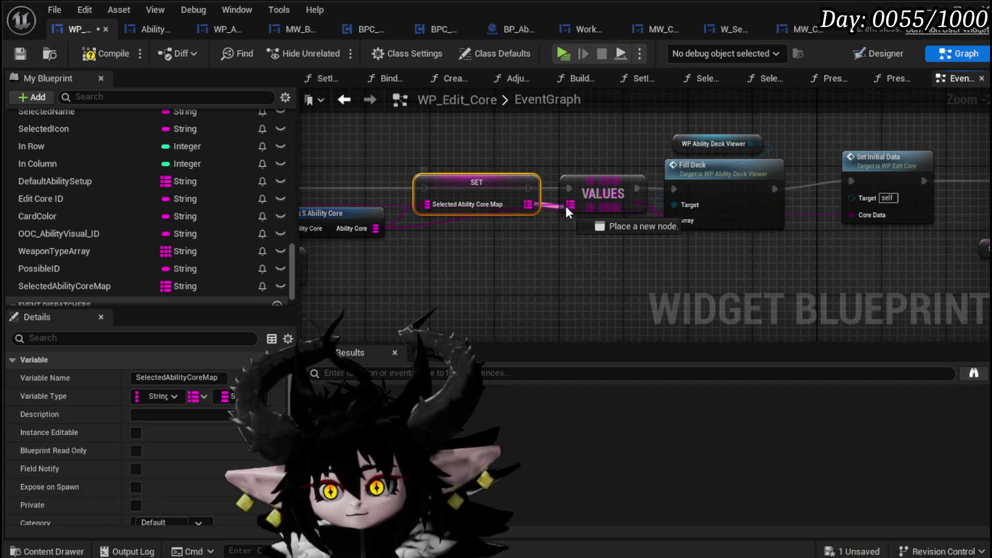
left_click_drag(351, 206, 543, 208)
left_click_drag(642, 206, 683, 206)
mouse_move(628, 170)
left_mouse_down()
mouse_move(693, 211)
mouse_move(699, 182)
left_mouse_up()
left_click(687, 169)
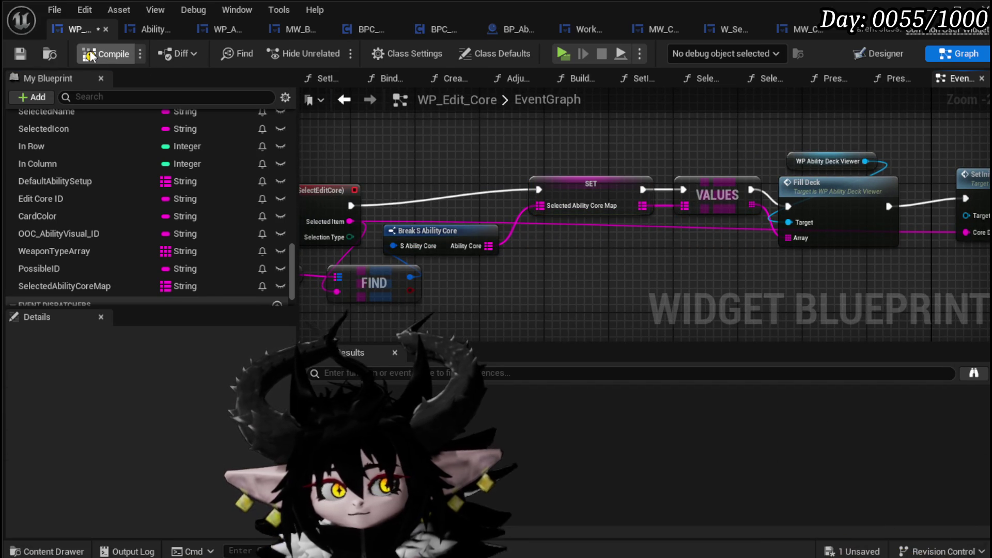
left_click(20, 54)
scroll(560, 160, "down", 3)
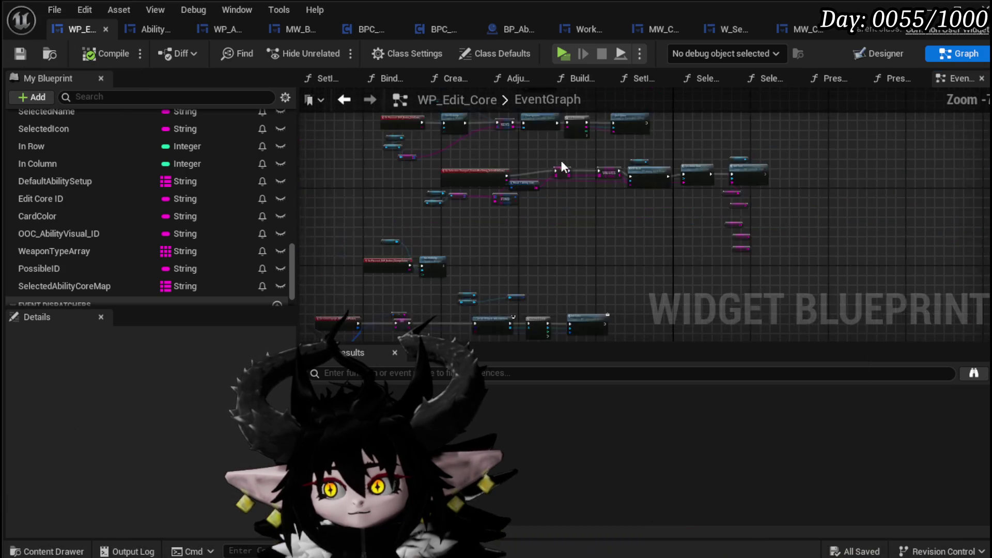
Step: Pan across the zoomed-out graph to reach the ADD and Make S Ability Core nodes
scroll(456, 240, "up", 3)
mouse_move(455, 241)
left_mouse_down()
mouse_move(698, 207)
mouse_move(784, 156)
left_mouse_up()
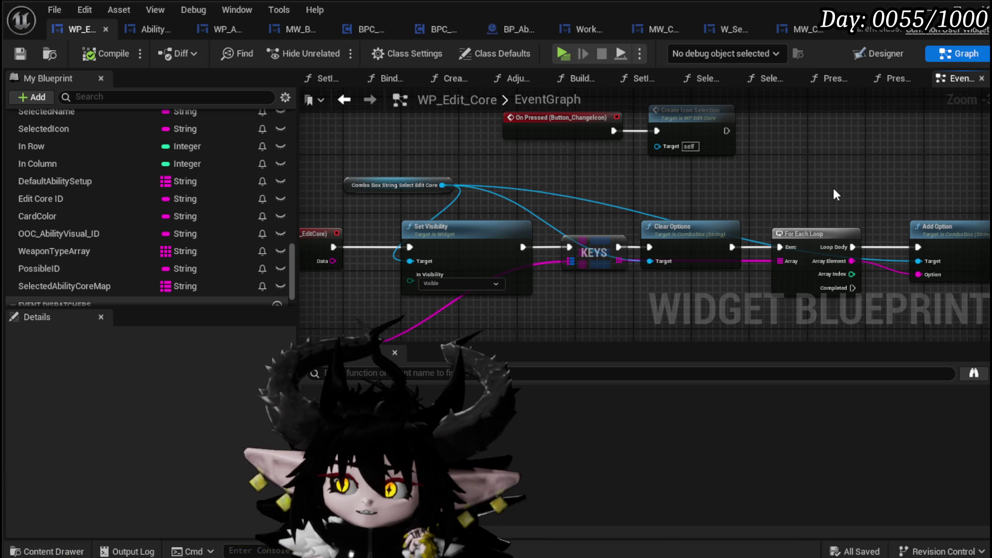
left_click_drag(623, 188, 738, 181)
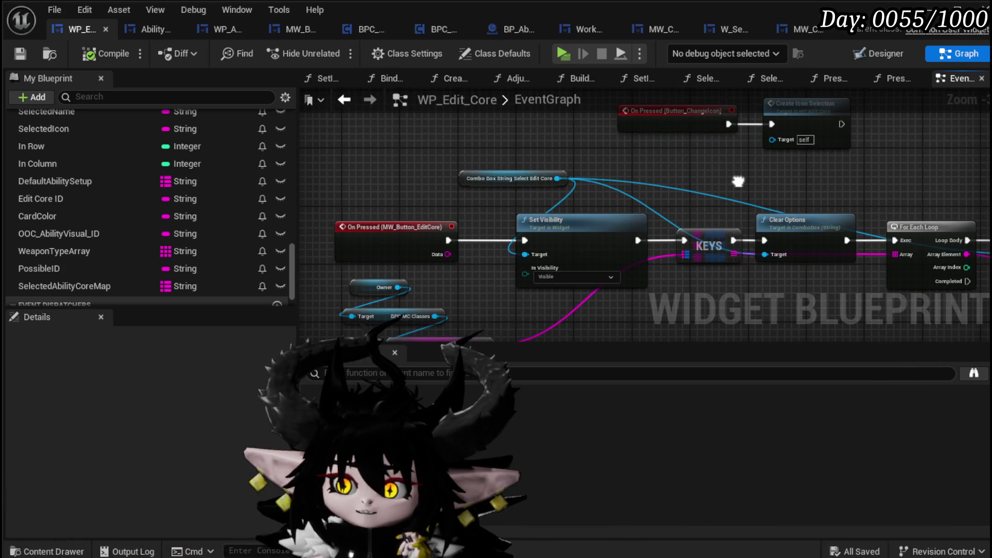
mouse_move(738, 181)
left_mouse_down()
mouse_move(642, 161)
mouse_move(743, 166)
left_mouse_up()
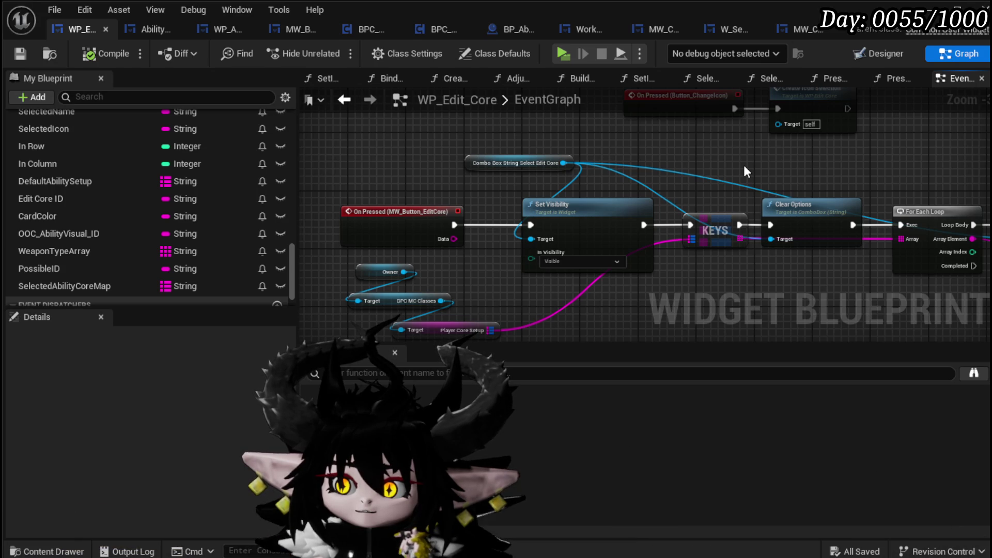
scroll(744, 171, "down", 3)
mouse_move(744, 171)
left_mouse_down()
mouse_move(683, 214)
mouse_move(597, 170)
mouse_move(596, 119)
left_mouse_up()
scroll(587, 245, "down", 3)
left_click_drag(587, 246, 582, 319)
scroll(509, 283, "up", 10)
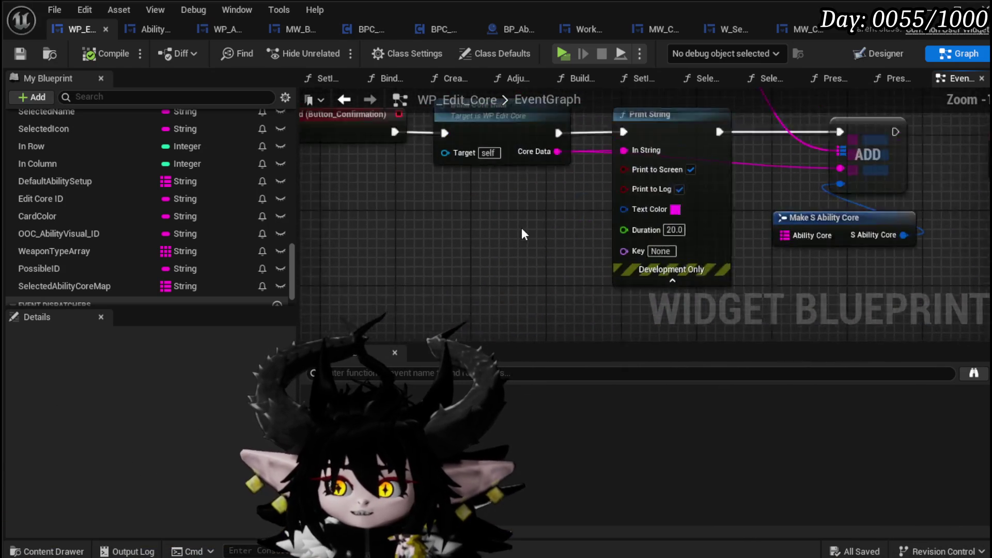
mouse_move(609, 279)
left_mouse_down()
mouse_move(313, 236)
mouse_move(367, 166)
left_mouse_up()
Step: Wire a SelectedAbilityCoreMap getter into Make S Ability Core's Ability Core pin, then compile and save
mouse_move(117, 285)
left_mouse_down()
mouse_move(571, 279)
mouse_move(663, 296)
mouse_move(676, 204)
left_mouse_up()
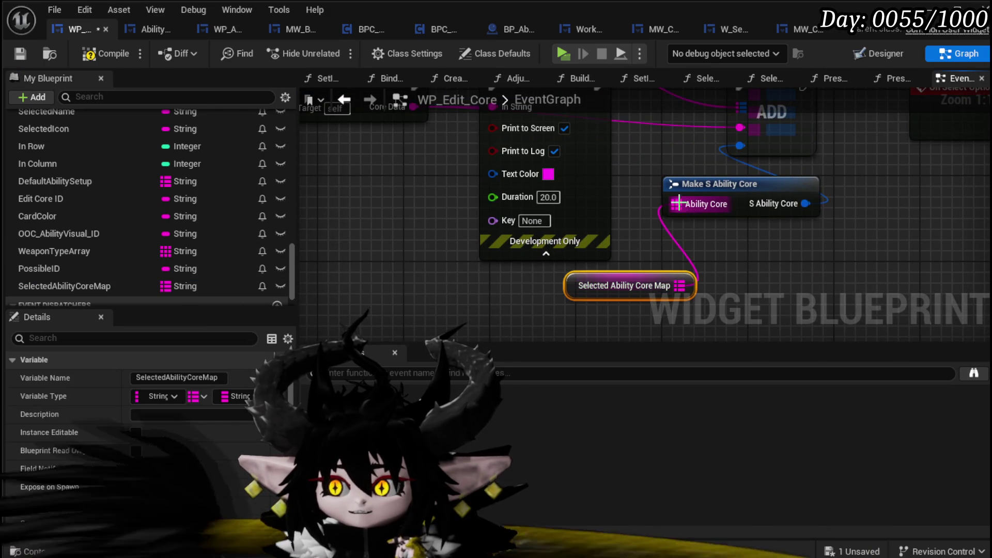
left_click_drag(623, 287, 686, 247)
left_click(622, 284)
scroll(614, 283, "down", 5)
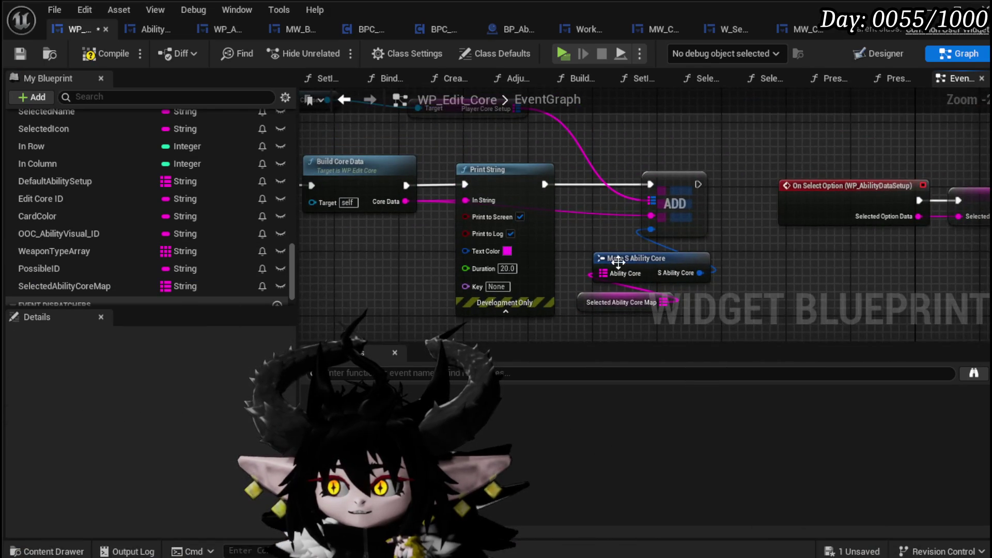
mouse_move(412, 307)
left_mouse_down()
mouse_move(711, 103)
mouse_move(730, 157)
left_mouse_up()
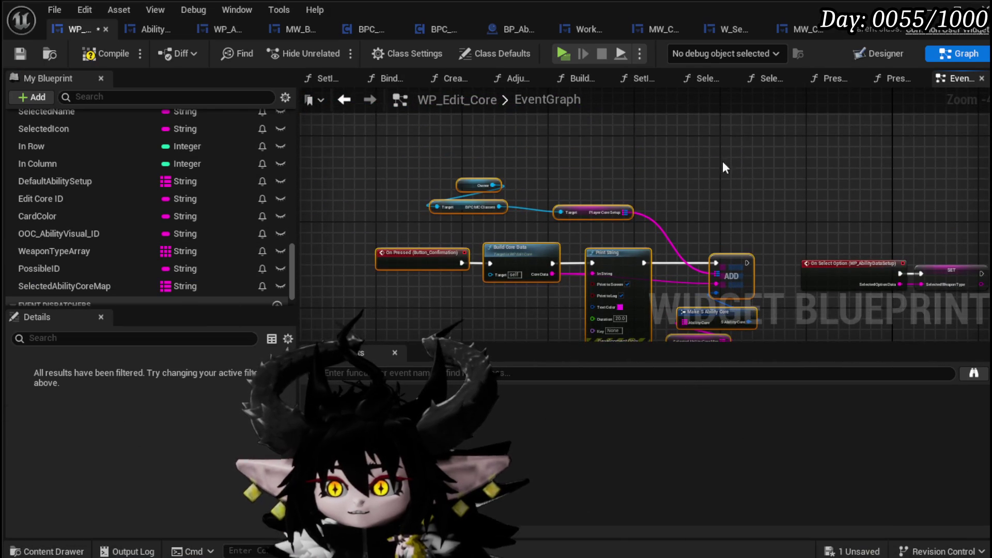
left_click(17, 54)
left_click(19, 54)
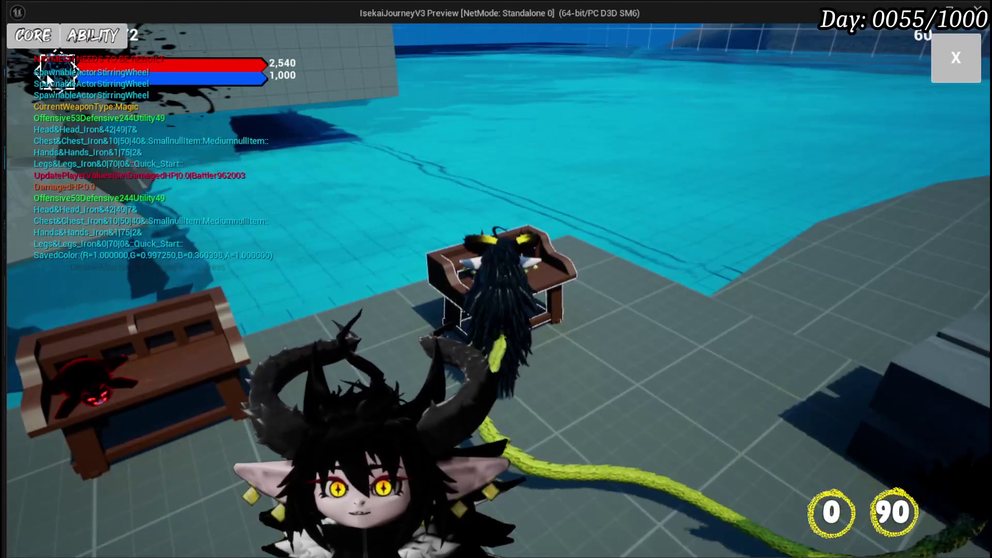
Step: Bring up the CORE and ABILITY card menu over the running level
key("Tab")
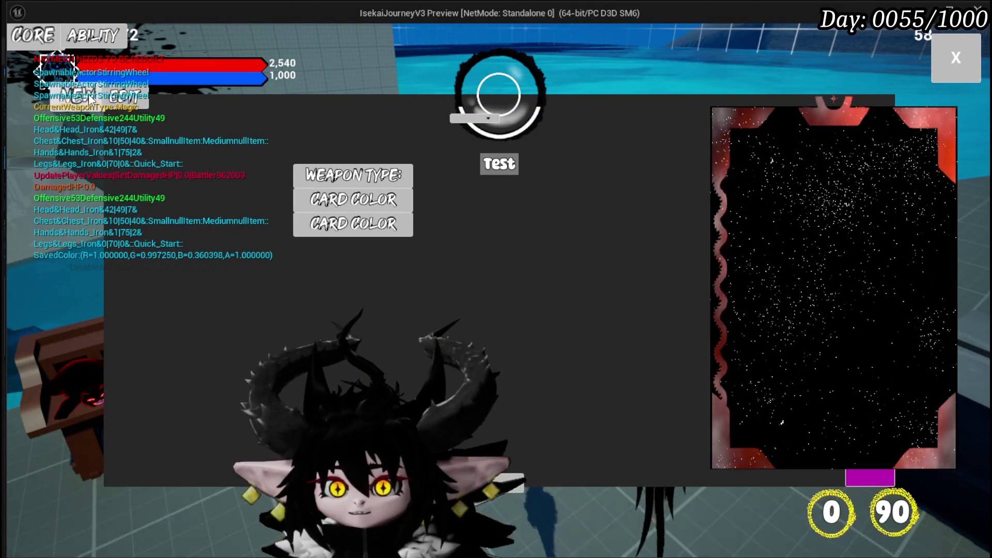
left_click(132, 103)
left_click(165, 99)
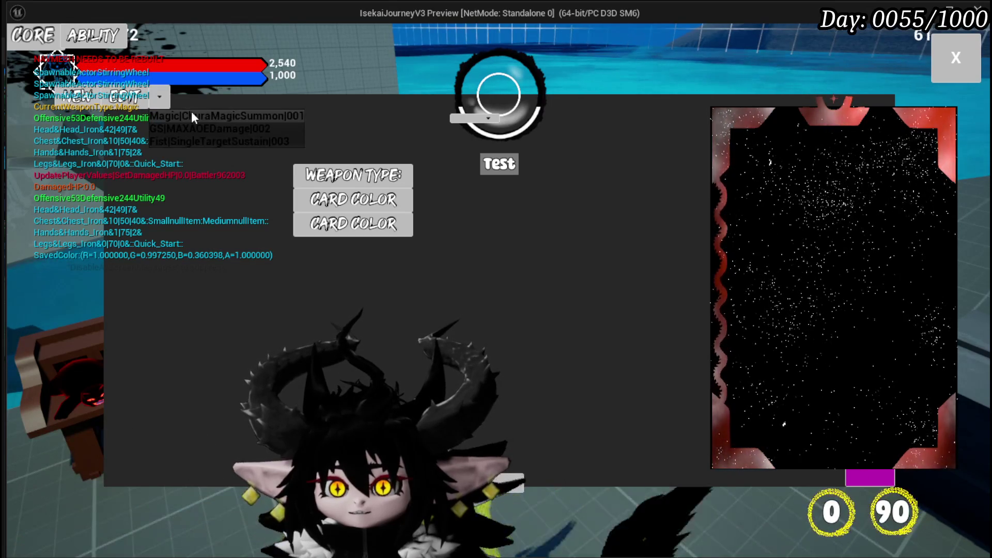
left_click(199, 114)
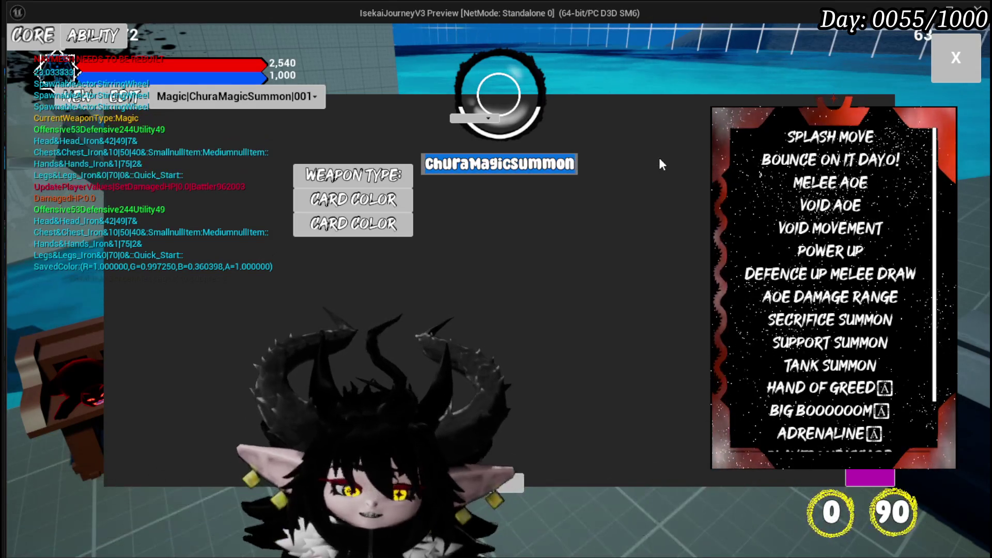
type("Just Booo")
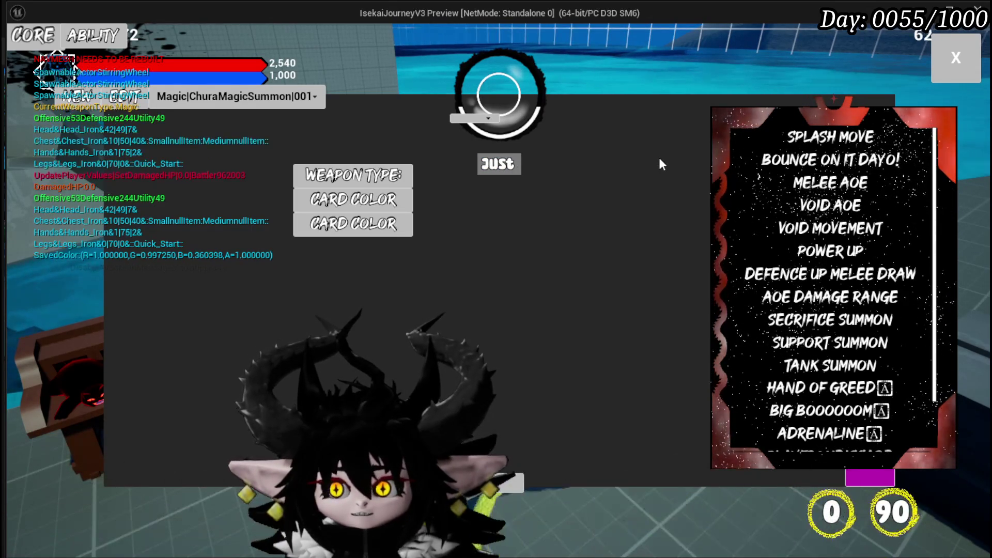
type("m")
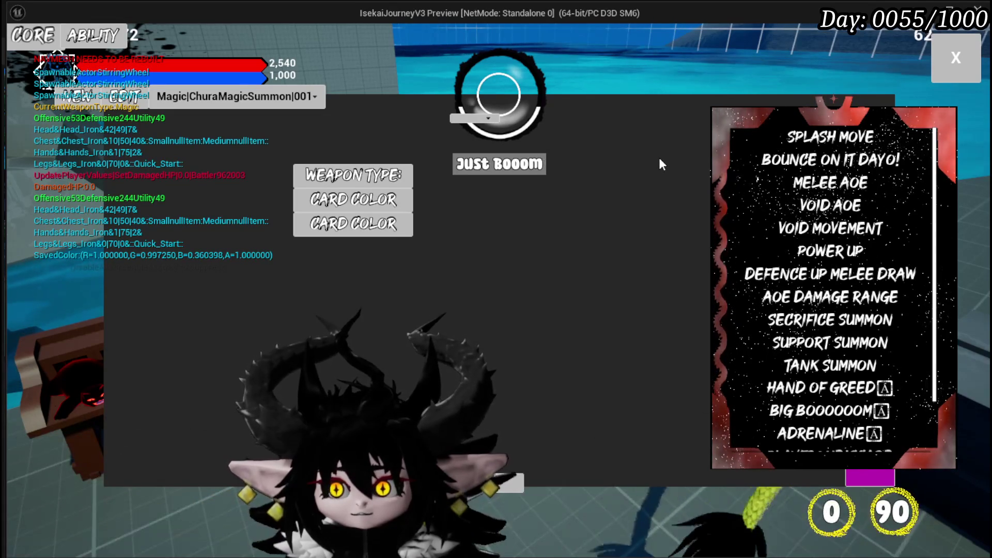
left_click(417, 213)
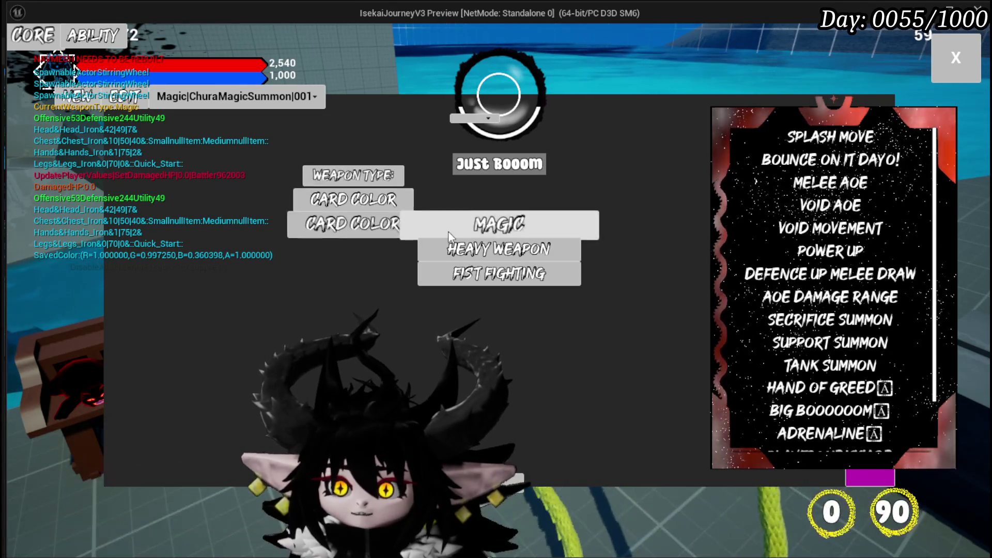
left_click(337, 205)
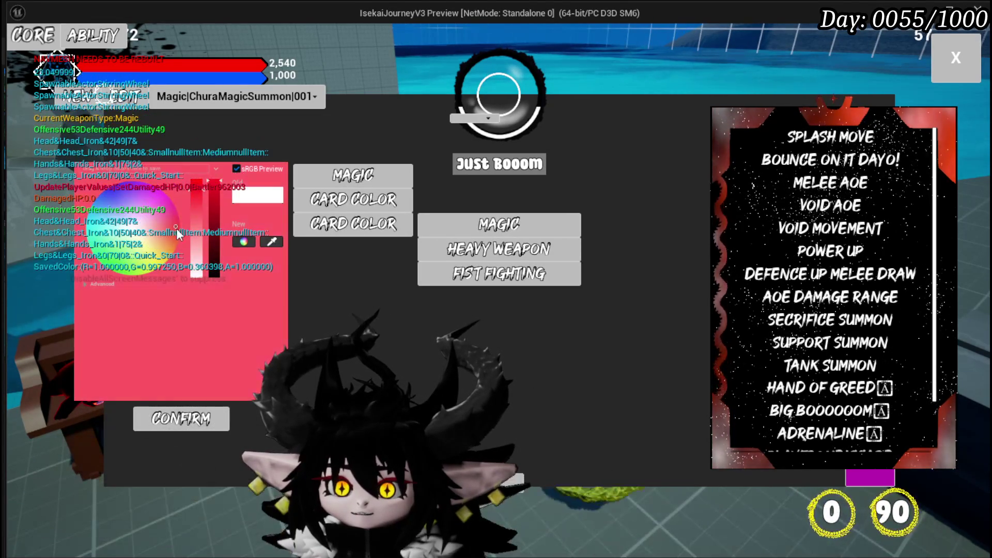
mouse_move(183, 233)
left_mouse_down()
mouse_move(187, 220)
mouse_move(196, 231)
left_mouse_up()
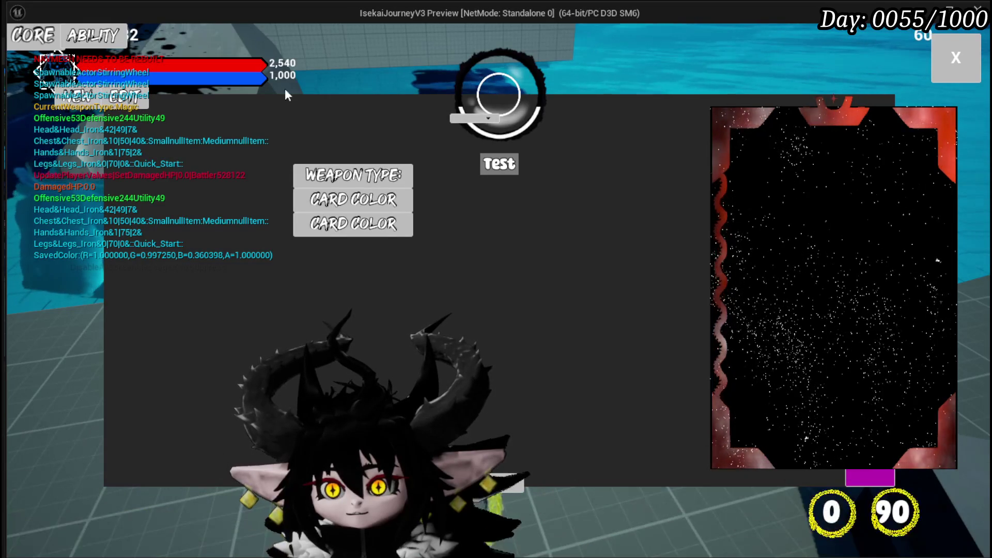
Step: Pick the Magic|ChuraMagicSummon|001 core, rename it 'Just Booom' and set its type to Magic
left_click(167, 97)
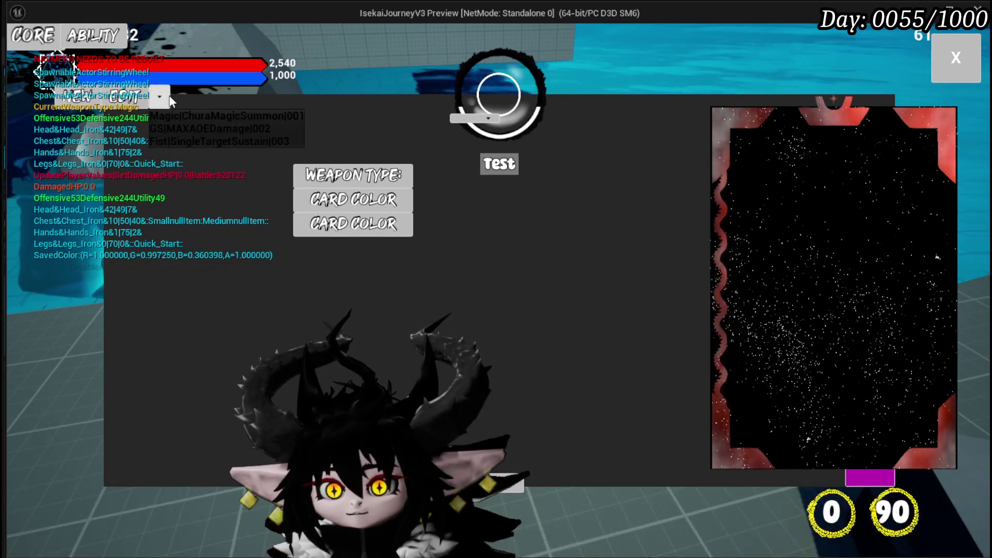
left_click(205, 116)
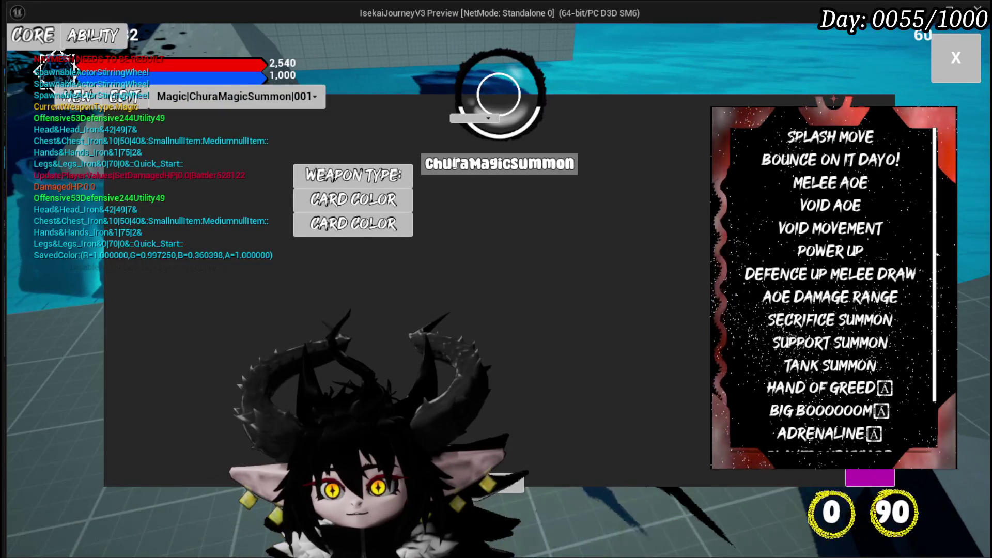
key("ctrl+a")
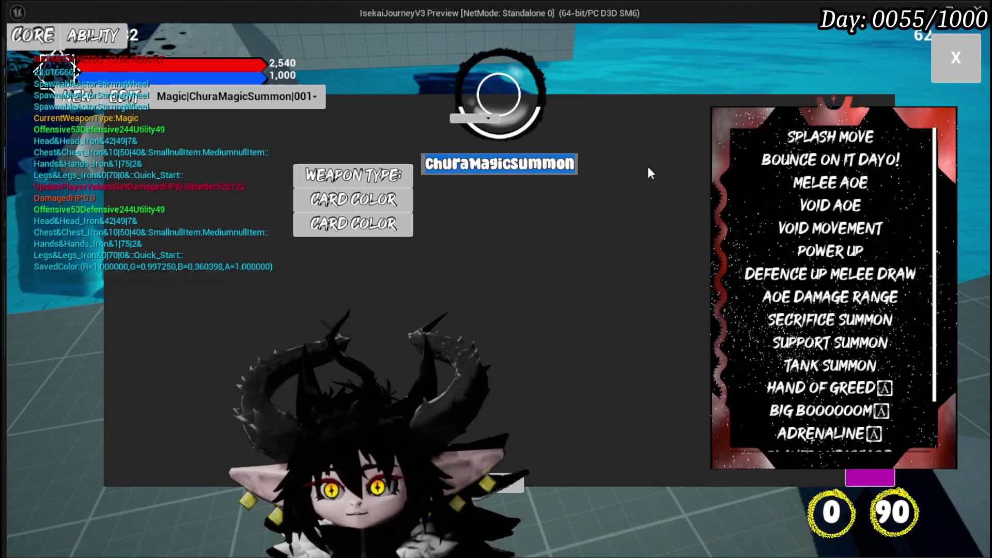
type("Just Booom")
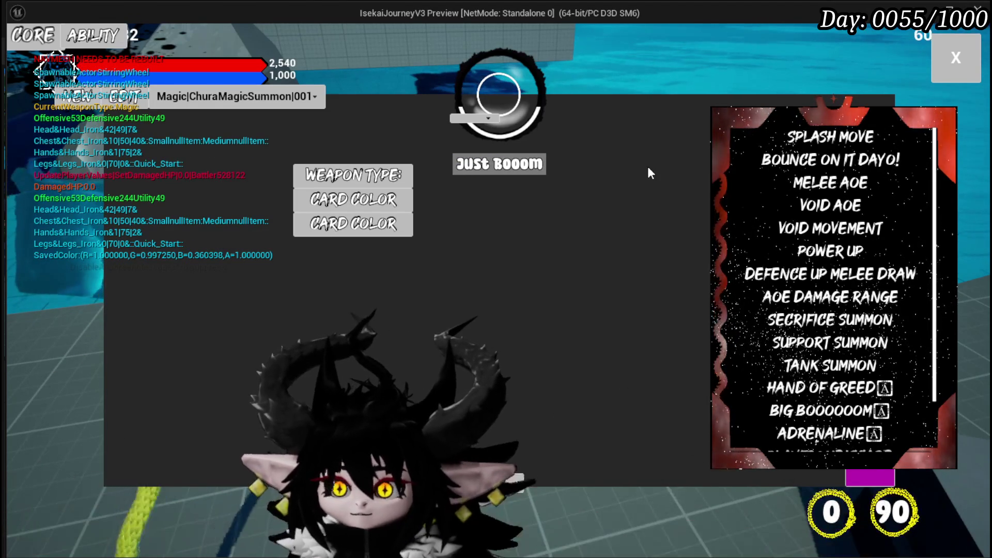
left_click(353, 174)
left_click(480, 221)
Step: Make the card red by setting its colour's green and blue values to 0
left_click(374, 200)
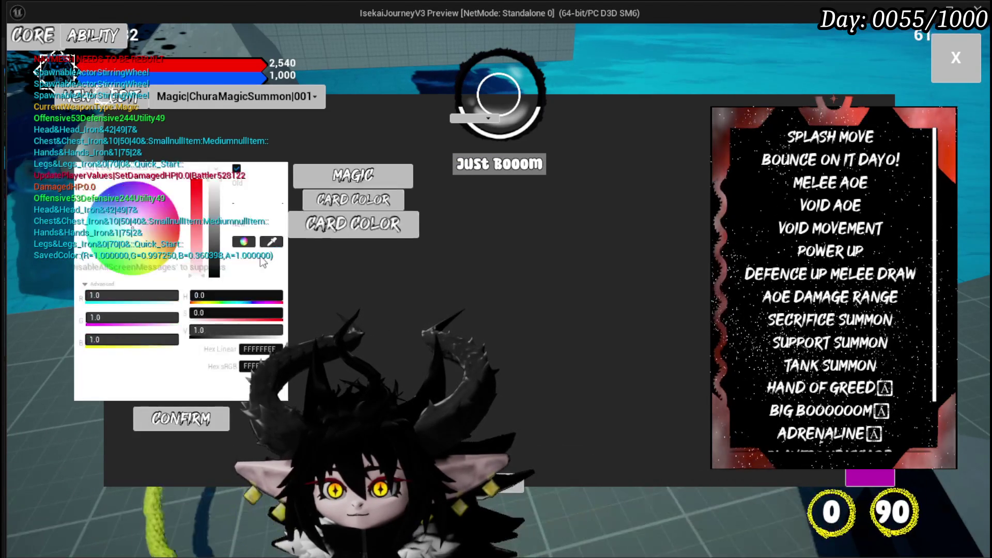
left_click(108, 316)
type("0")
key("Tab")
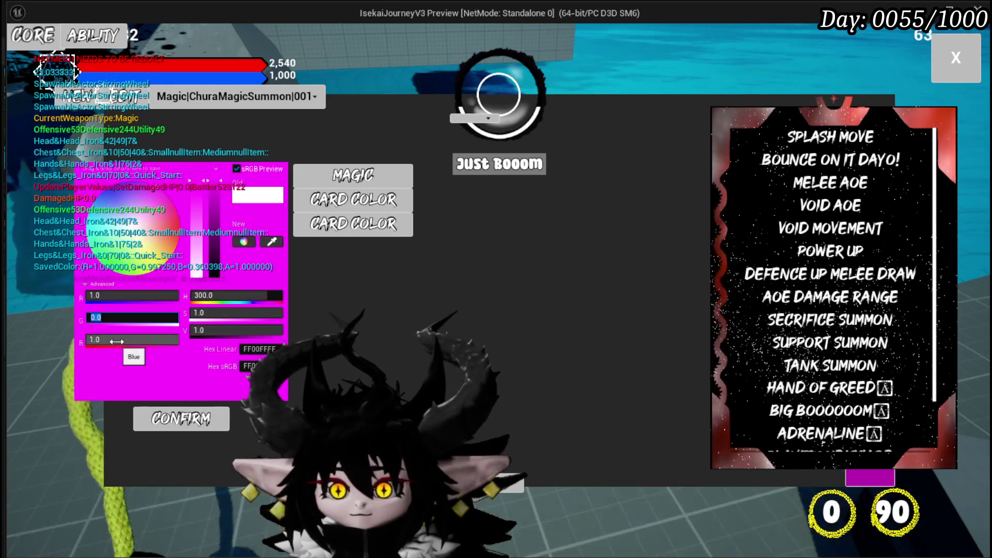
type("0")
key("Return")
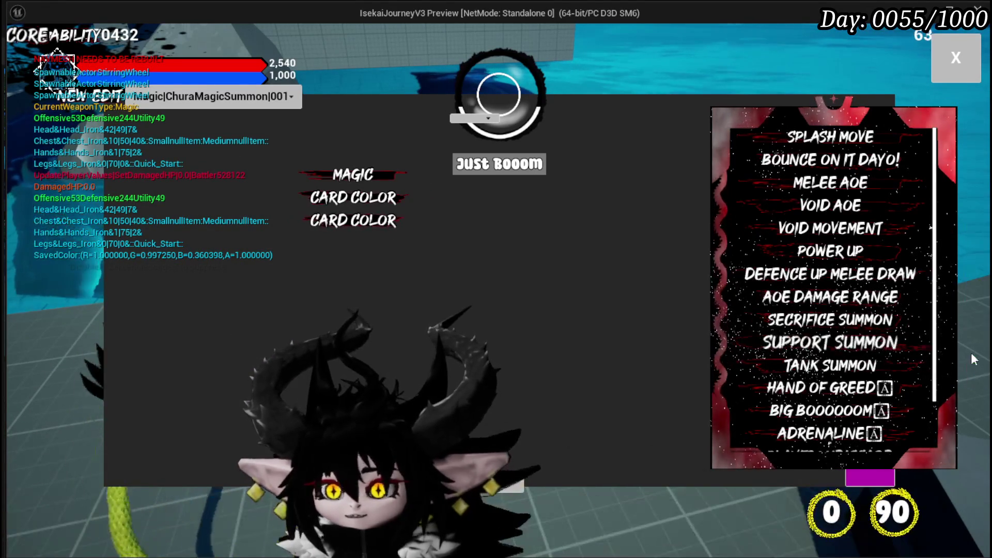
Step: Apply and confirm the BIG BOOOOOOM ability, then close the card menu
left_click(812, 410)
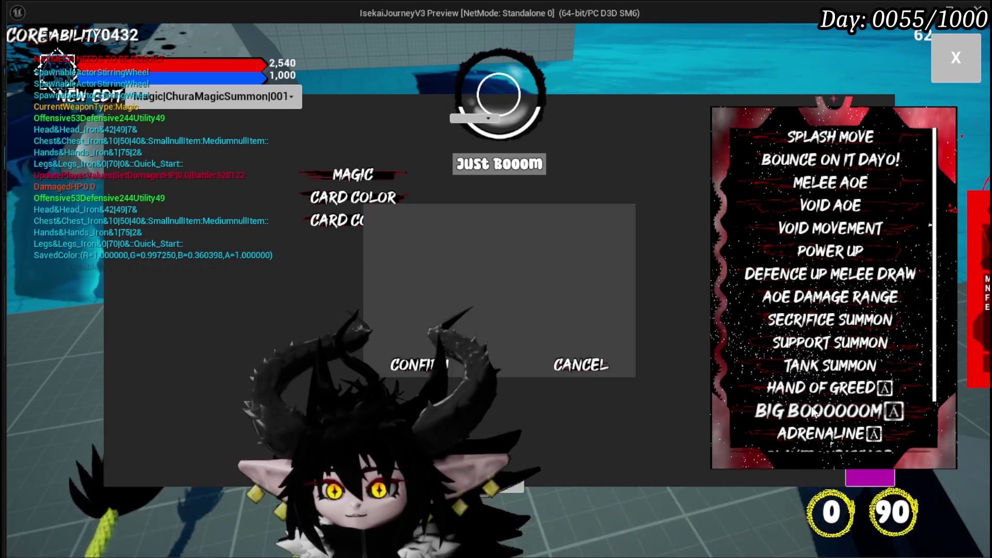
left_click(416, 361)
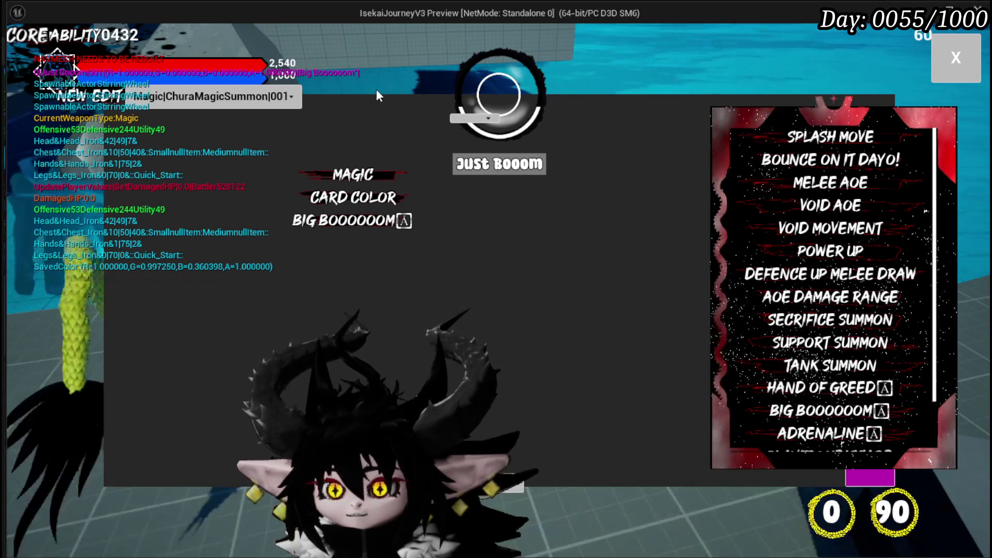
left_click(959, 64)
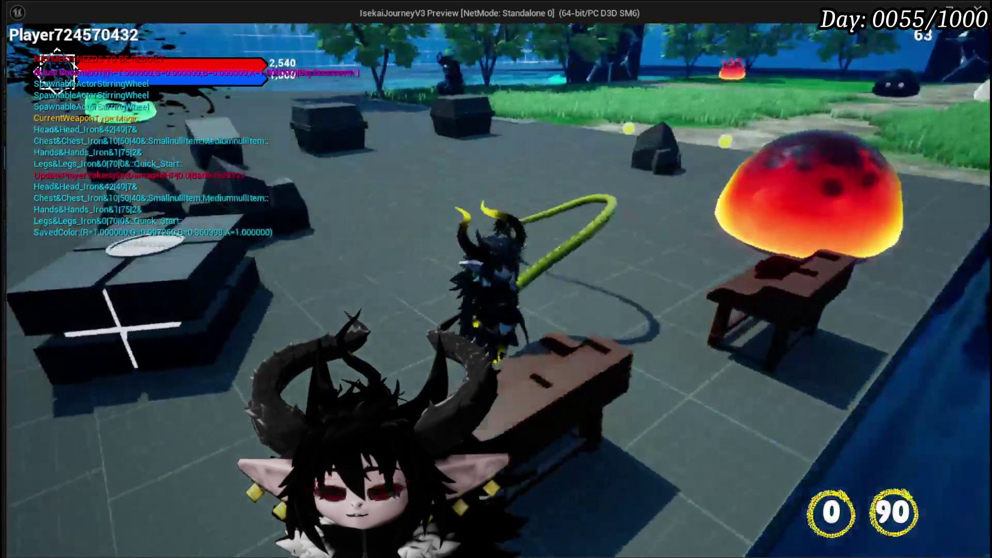
Step: Save the game from the playtest's pause menu
key("Escape")
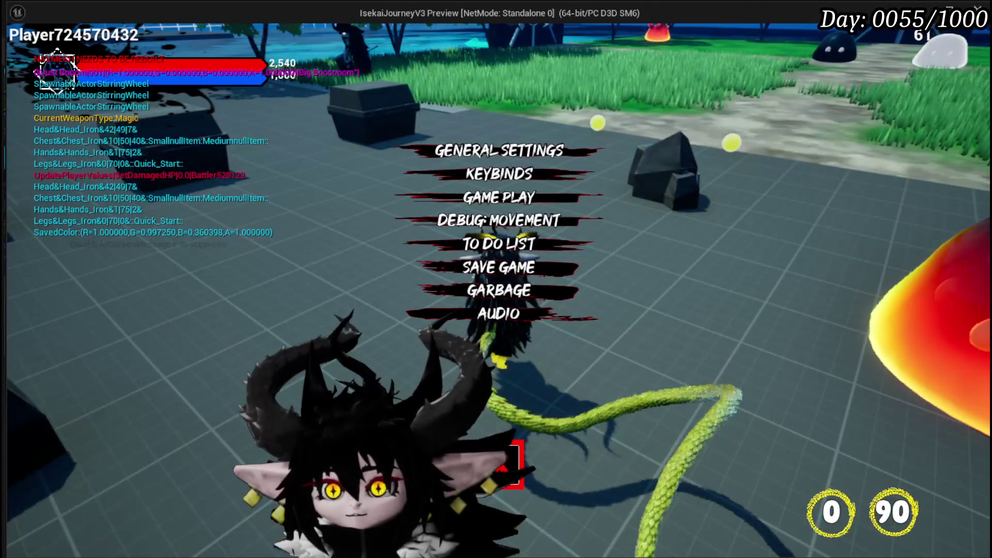
left_click(490, 270)
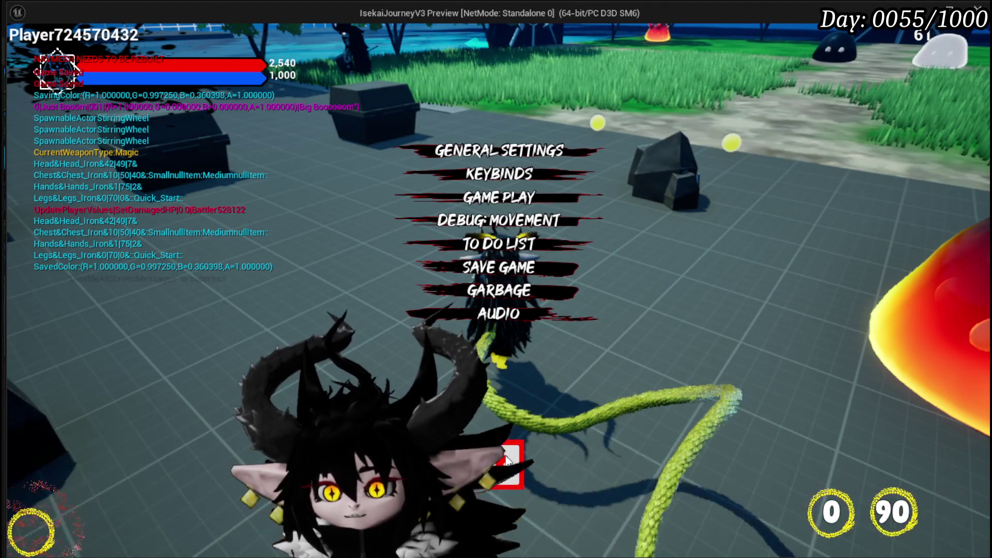
key("Escape")
Step: Look over the Perks list on the Equipment screen, then stop the playtest
key("Tab")
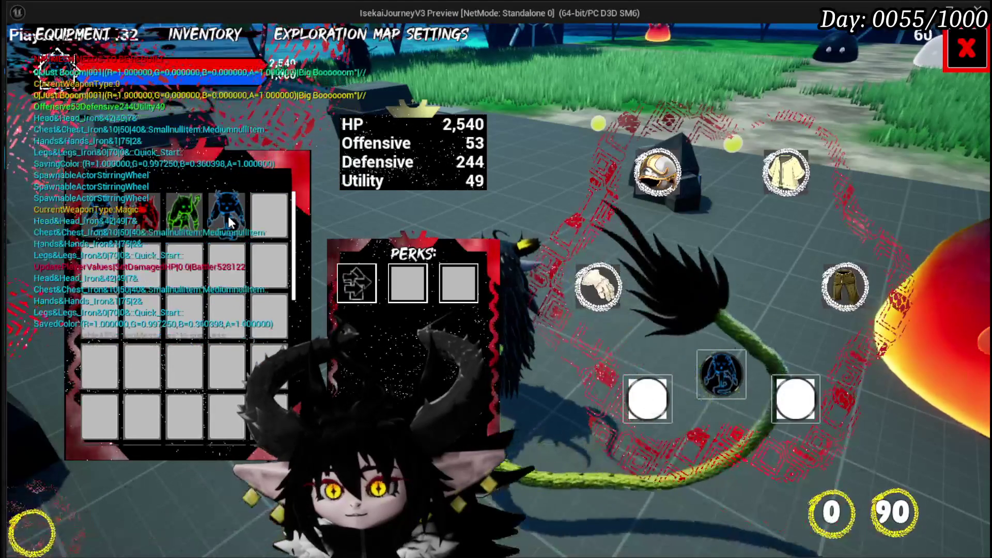
left_click(230, 222)
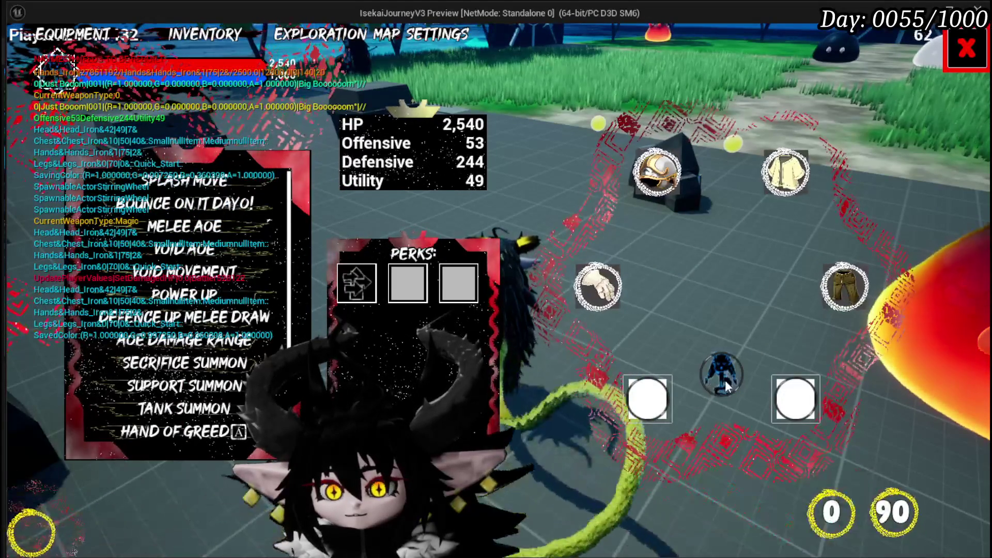
scroll(181, 362, "down", 5)
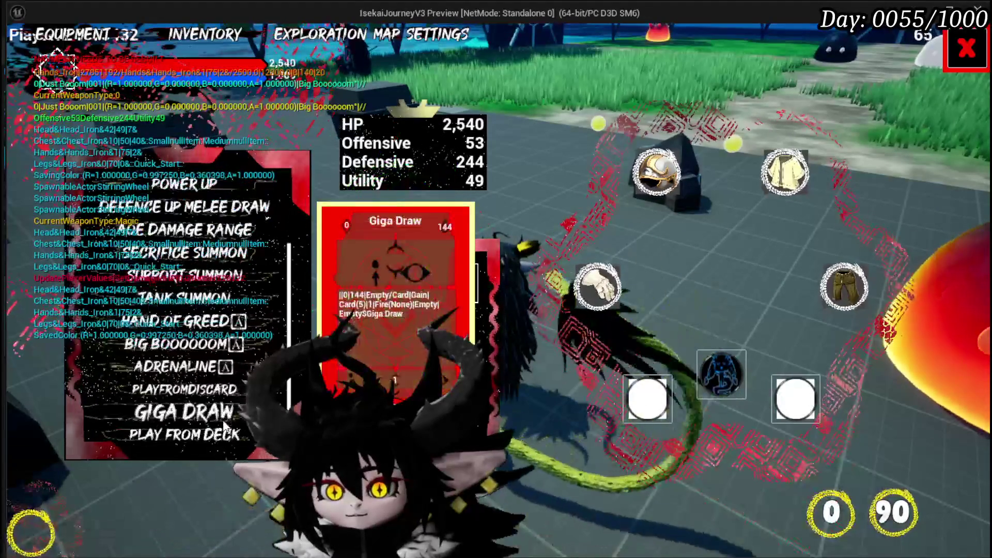
left_click(966, 49)
key("Escape")
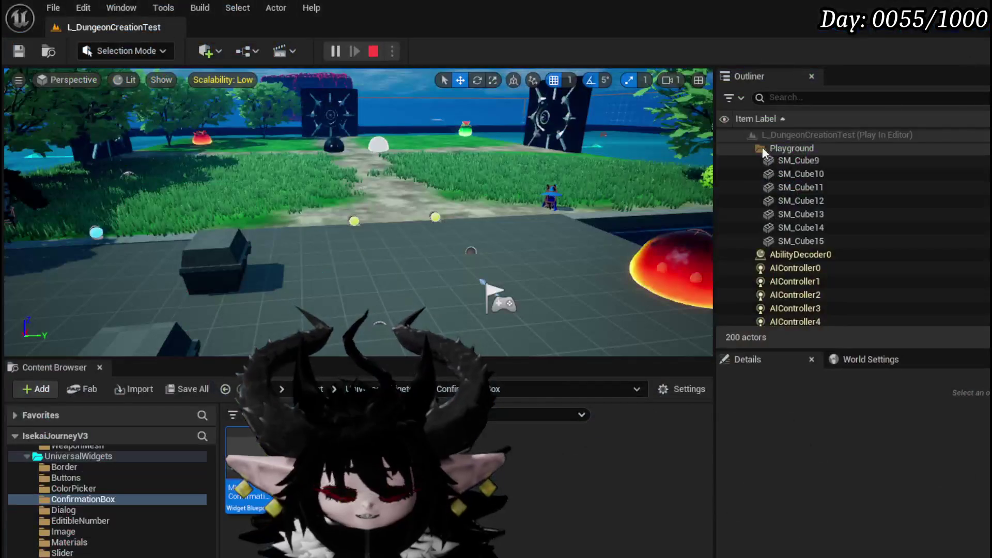
Step: Save all changed assets and open BPC_OOC from the Systems/BPC Content Browser folder
key("ctrl+s")
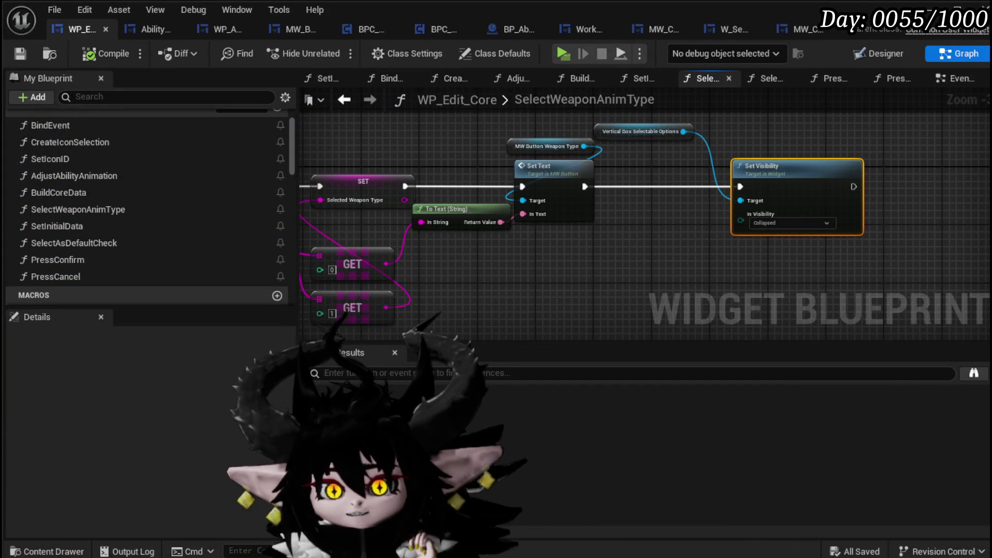
key("ctrl+s")
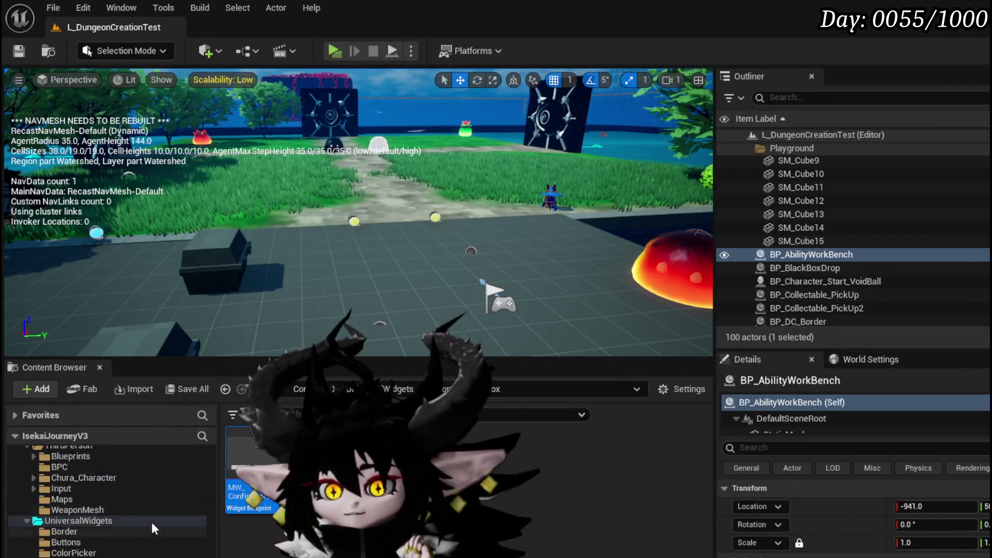
scroll(154, 516, "up", 10)
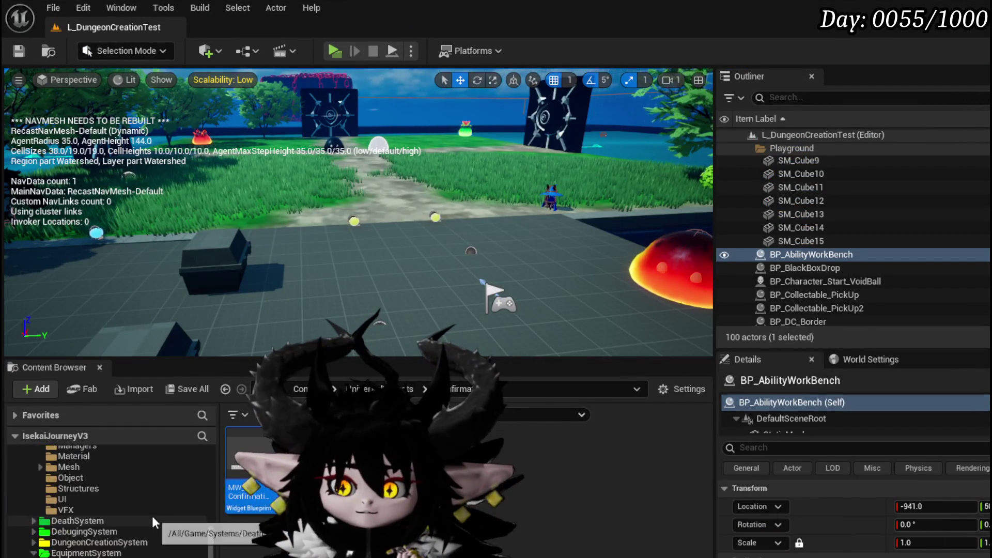
scroll(72, 517, "down", 10)
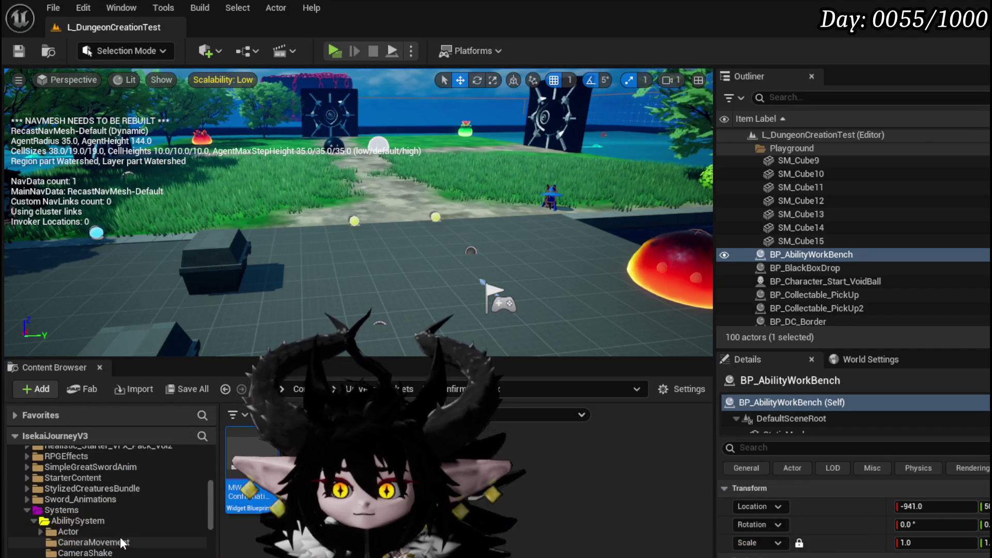
scroll(120, 537, "down", 3)
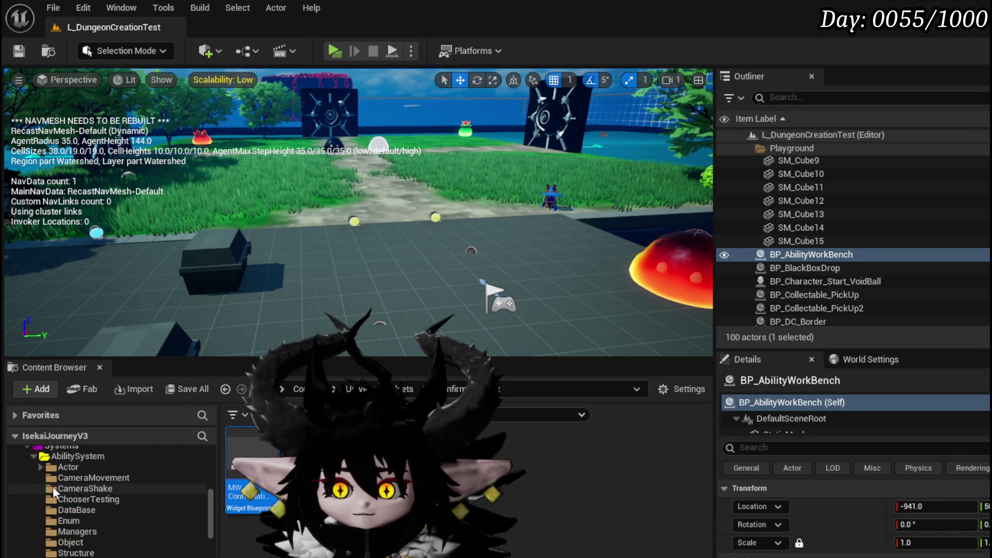
scroll(91, 545, "down", 4)
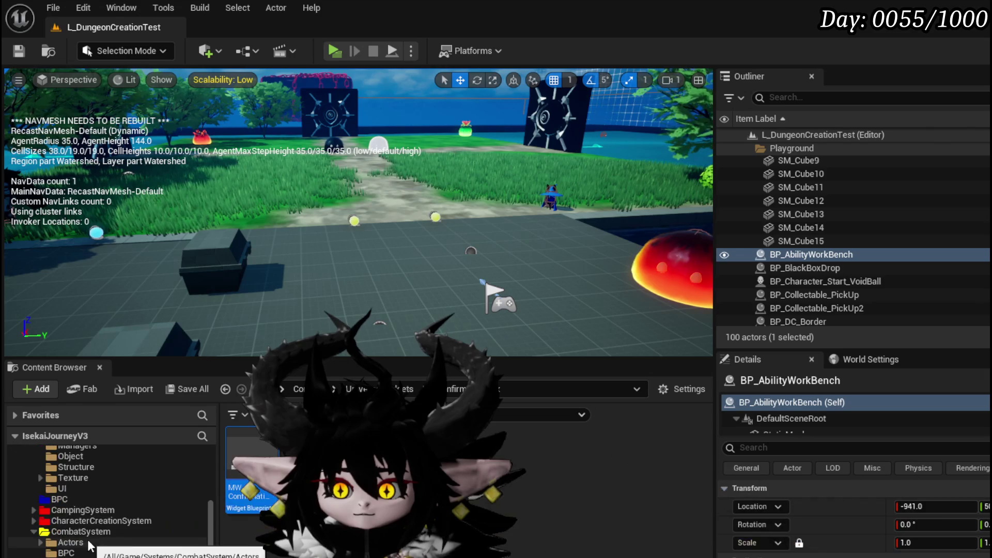
left_click(82, 499)
scroll(688, 529, "down", 2)
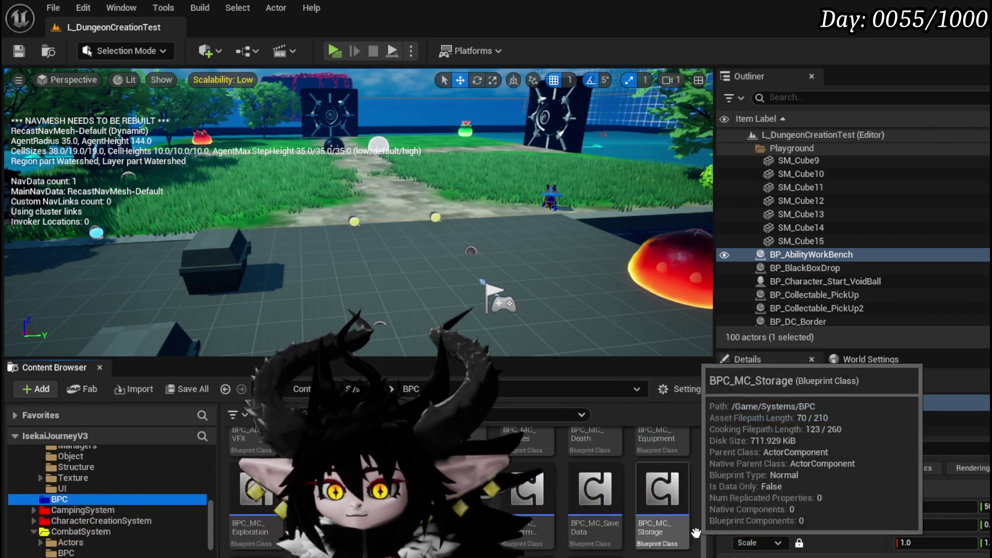
double_click(302, 488)
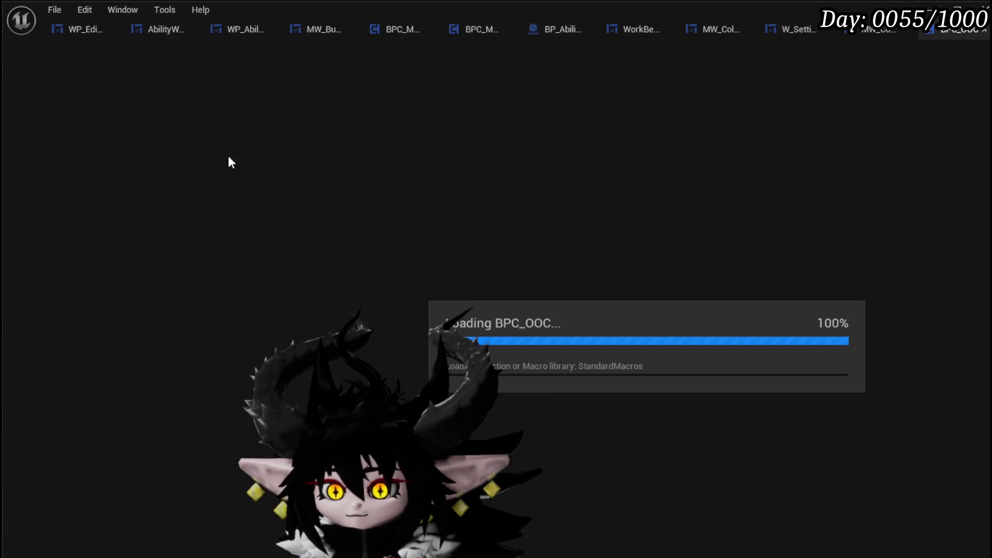
Step: Glance at the Hitzone and ActivateSelectionVFX graphs, then bring up the SetSelectedAbility graph
scroll(272, 231, "down", 2)
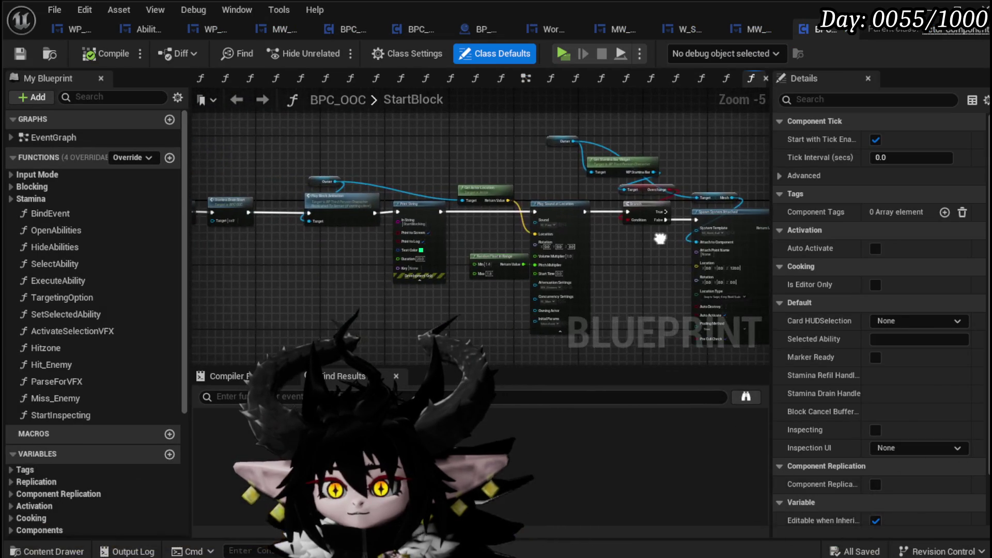
scroll(460, 242, "up", 4)
mouse_move(460, 242)
left_mouse_down()
mouse_move(416, 264)
mouse_move(514, 270)
left_mouse_up()
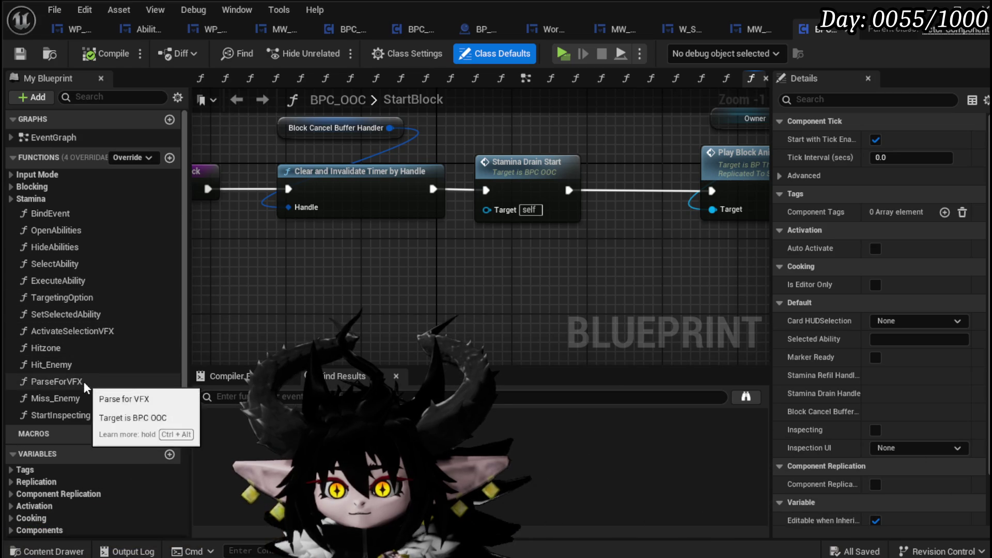
double_click(78, 347)
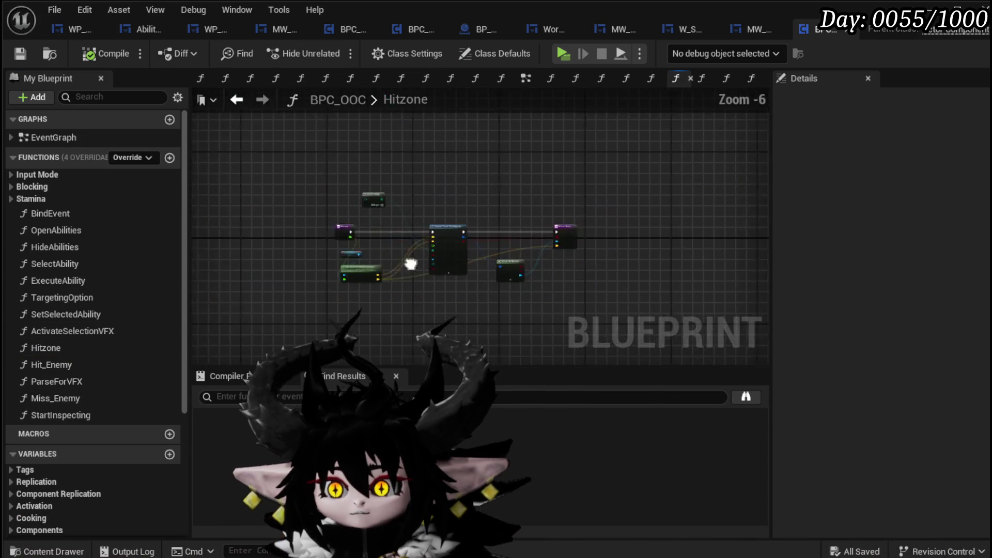
double_click(79, 333)
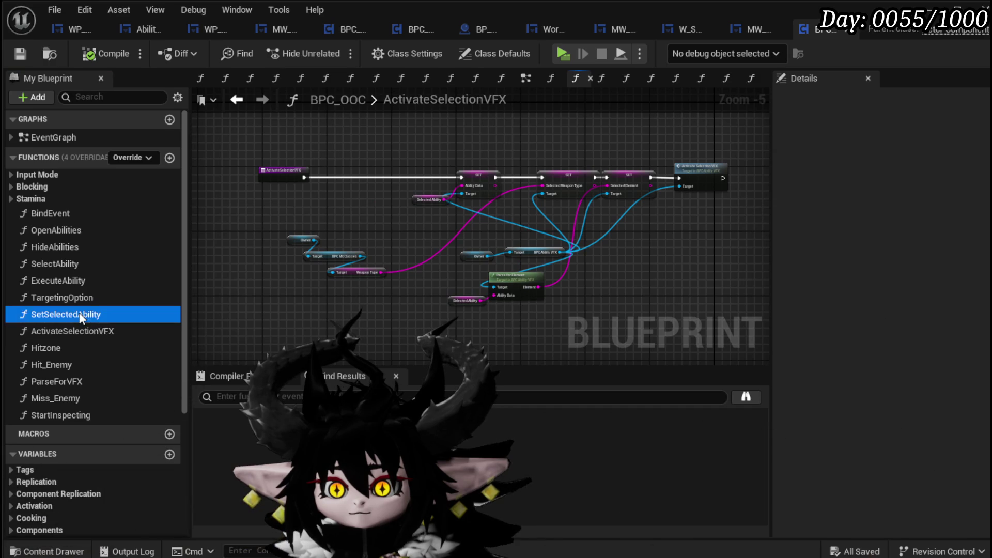
double_click(78, 313)
left_click_drag(457, 229, 458, 203)
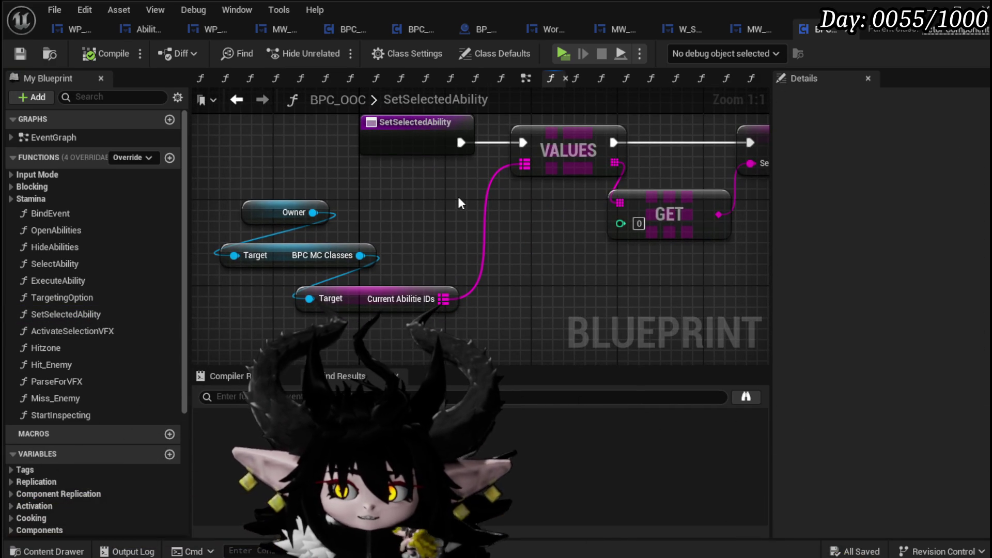
Step: Add Player Core Setup and Current Core ID getters from BPC MC Classes
scroll(458, 203, "down", 2)
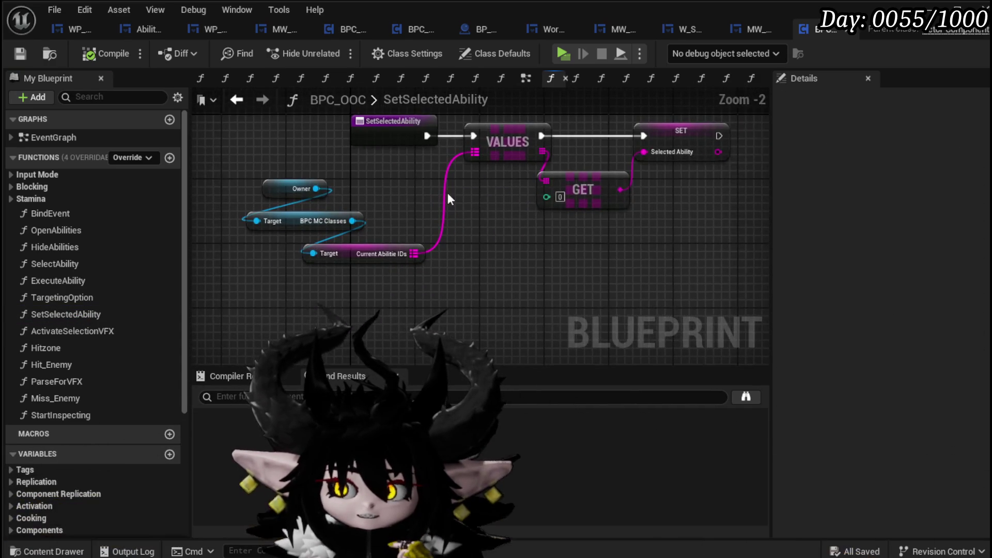
left_click_drag(456, 261, 605, 153)
left_click(393, 232)
mouse_move(299, 190)
left_mouse_down()
mouse_move(358, 246)
mouse_move(245, 239)
mouse_move(355, 234)
left_mouse_up()
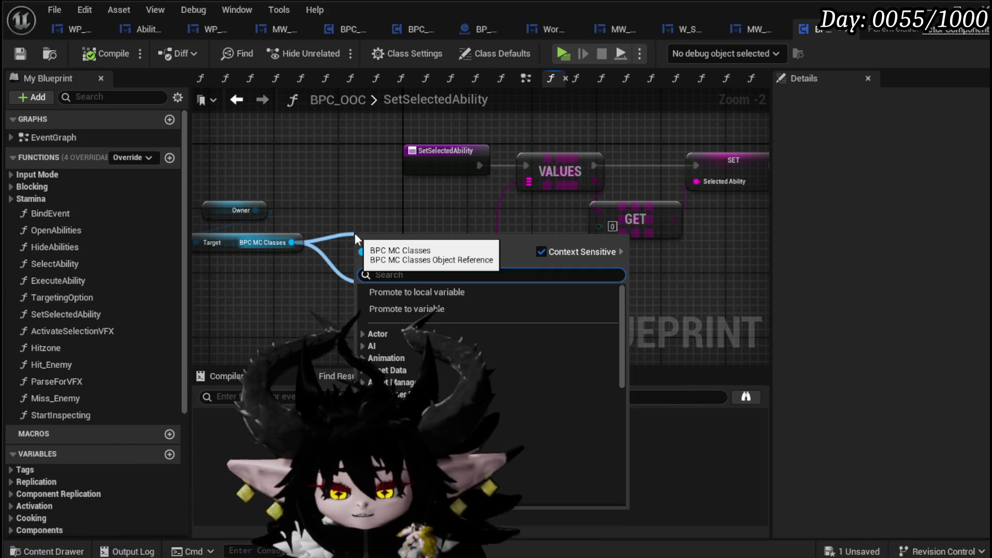
type("player")
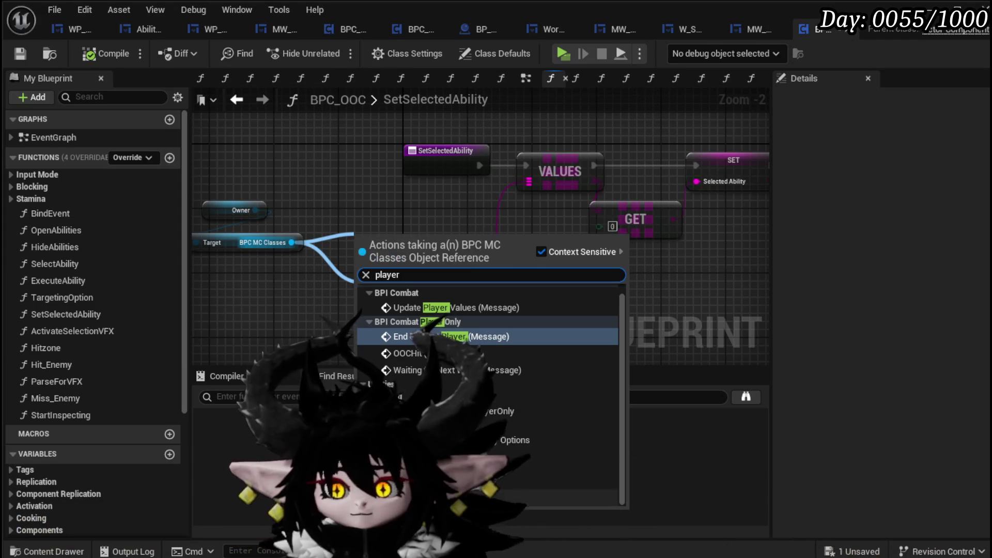
left_click(429, 424)
left_click_drag(290, 242, 254, 308)
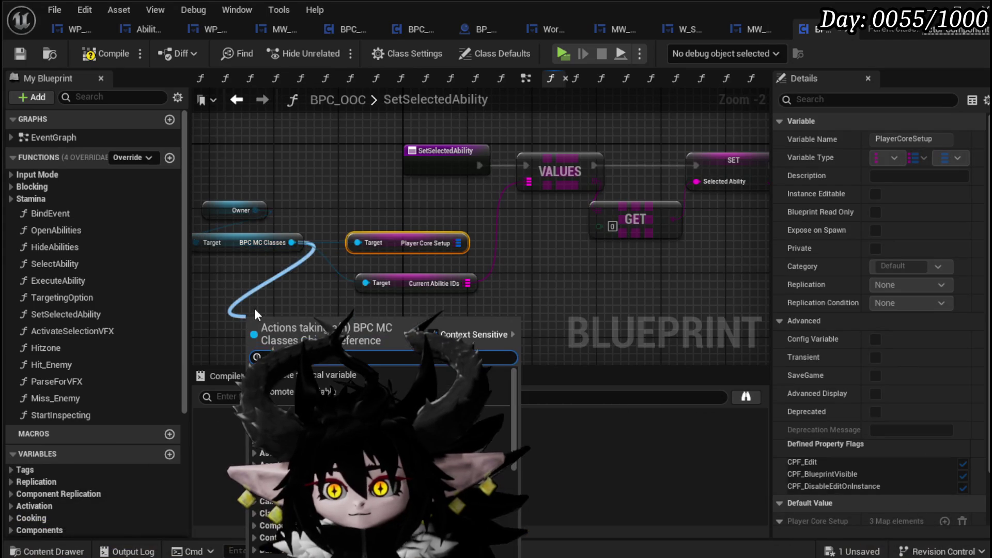
type("current core")
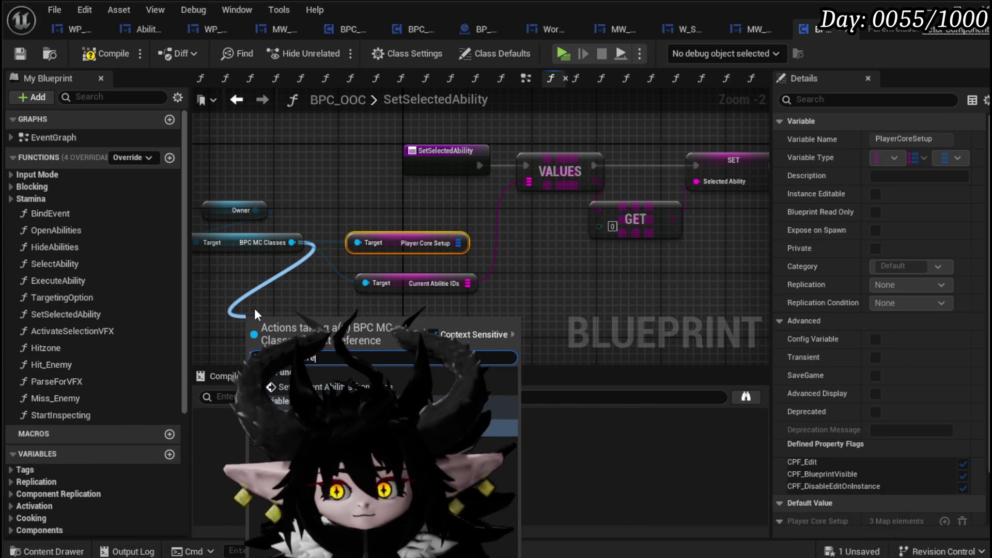
left_click(384, 364)
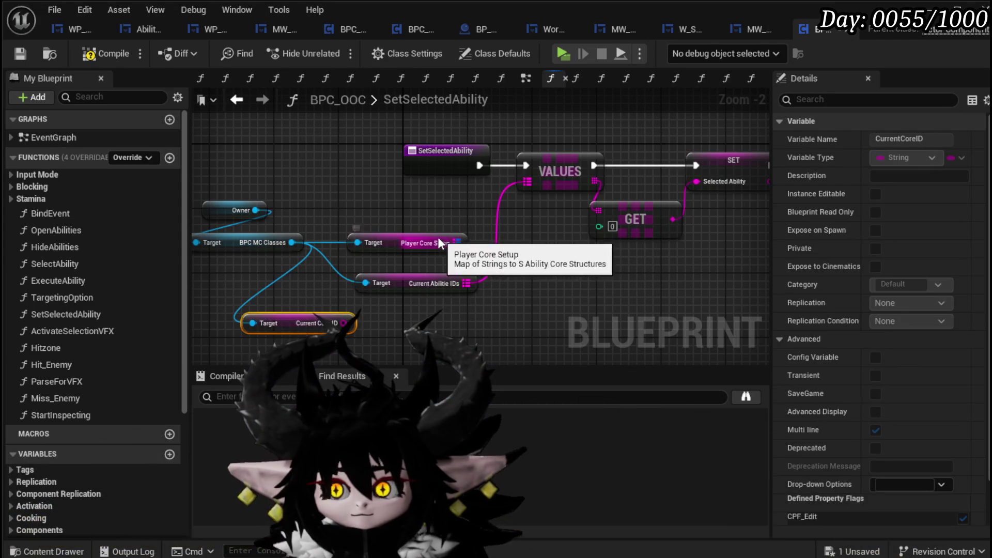
Step: Add a Find on Player Core Setup keyed by Current Core ID, feeding a Break S Ability Core
left_click_drag(402, 191, 448, 285)
mouse_move(549, 230)
left_mouse_down()
mouse_move(379, 230)
mouse_move(461, 221)
left_mouse_up()
type("fin")
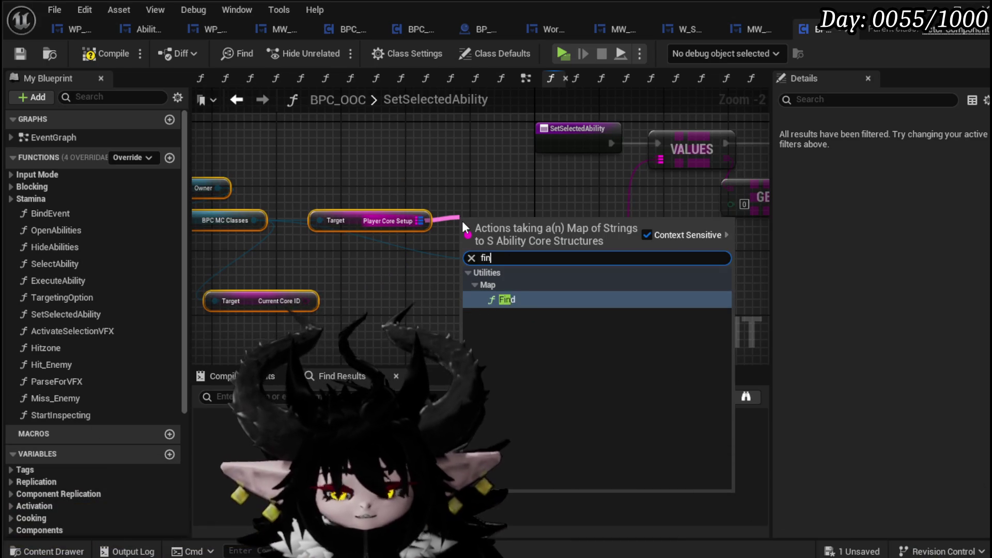
key("Return")
mouse_move(306, 300)
left_mouse_down()
mouse_move(465, 237)
mouse_move(419, 261)
left_mouse_up()
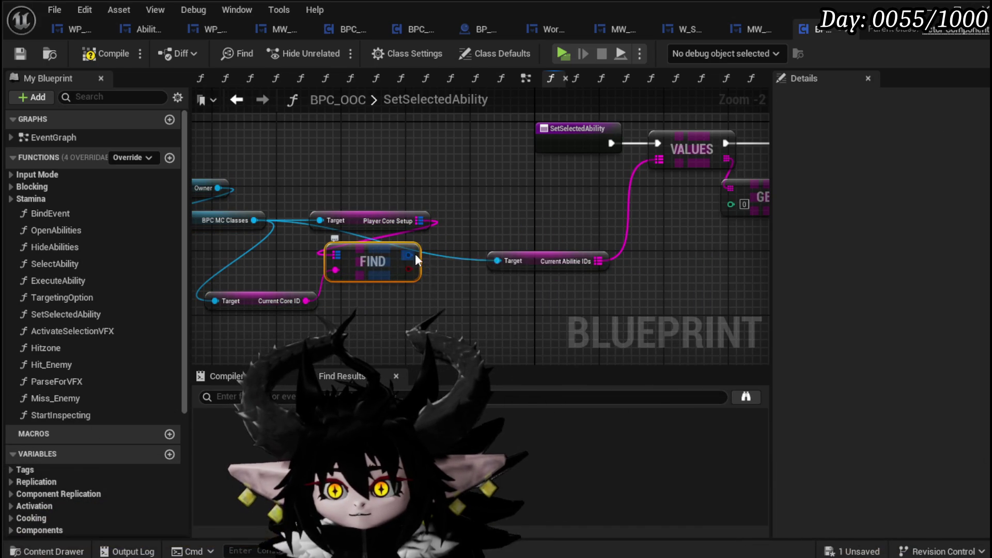
left_click_drag(437, 299, 454, 324)
left_click(520, 387)
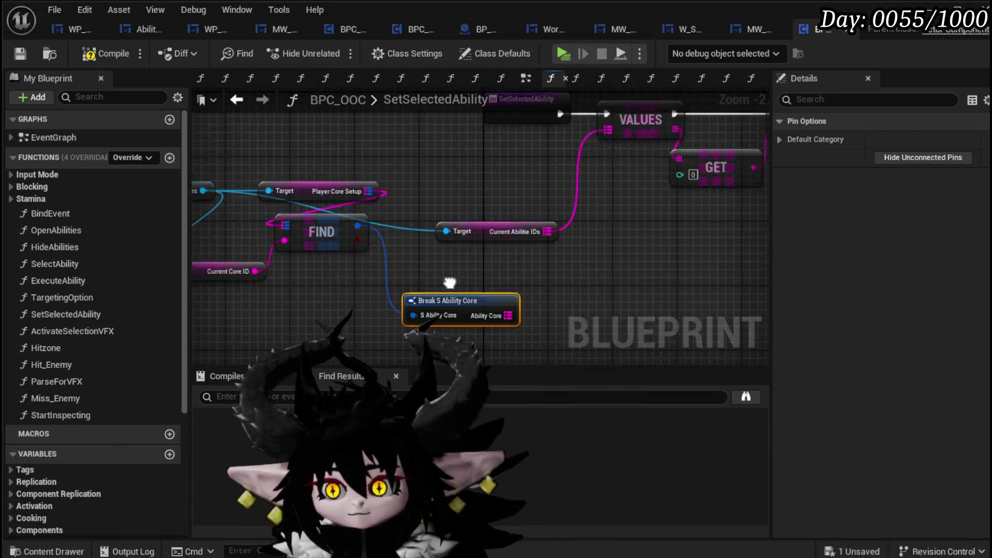
left_click_drag(405, 286, 382, 257)
mouse_move(306, 264)
left_mouse_down()
mouse_move(342, 219)
mouse_move(446, 220)
mouse_move(288, 241)
mouse_move(287, 249)
left_mouse_up()
left_click(488, 219)
left_click_drag(401, 228, 413, 301)
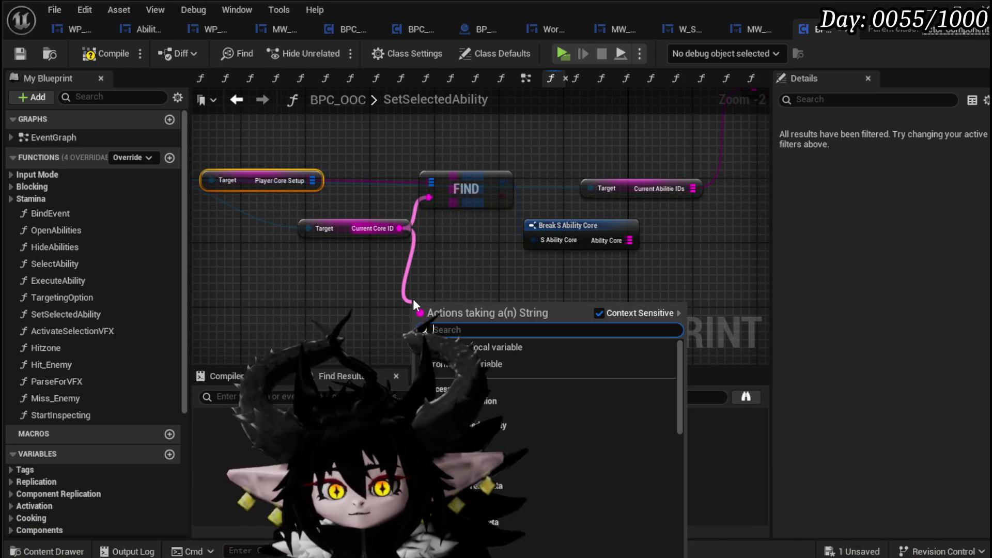
Step: Run Current Core ID through Parse Into Array, add a Get on the result, and compile
type("rse")
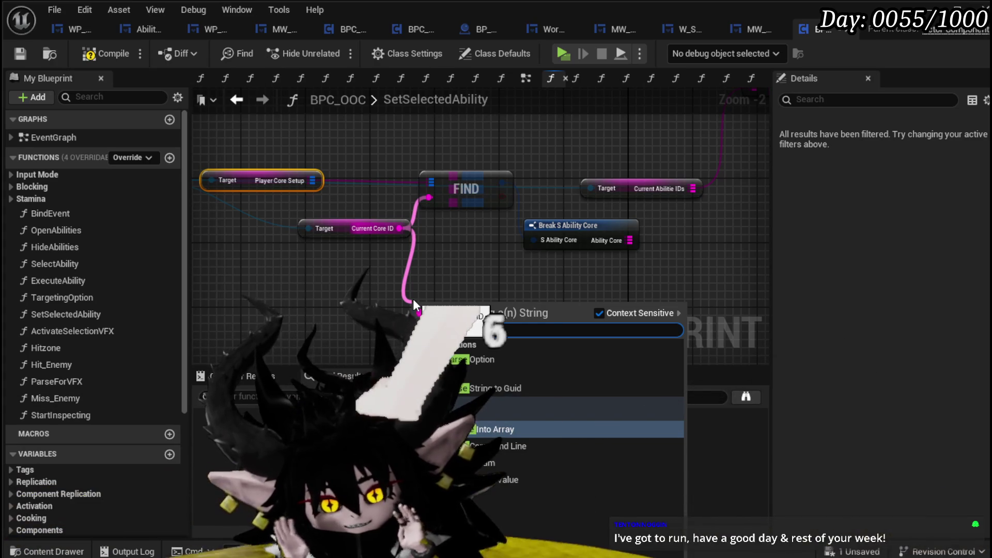
left_click(543, 429)
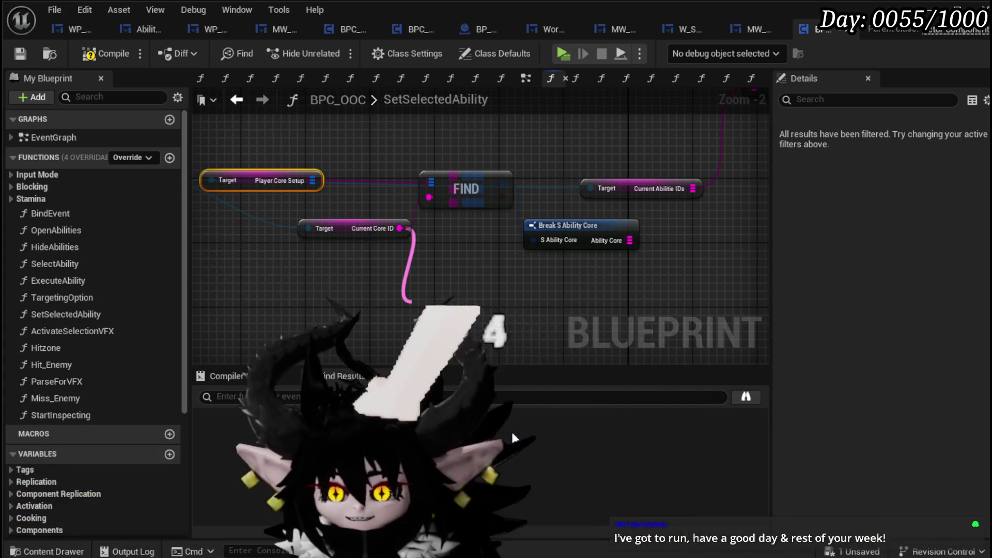
left_click_drag(485, 305, 359, 293)
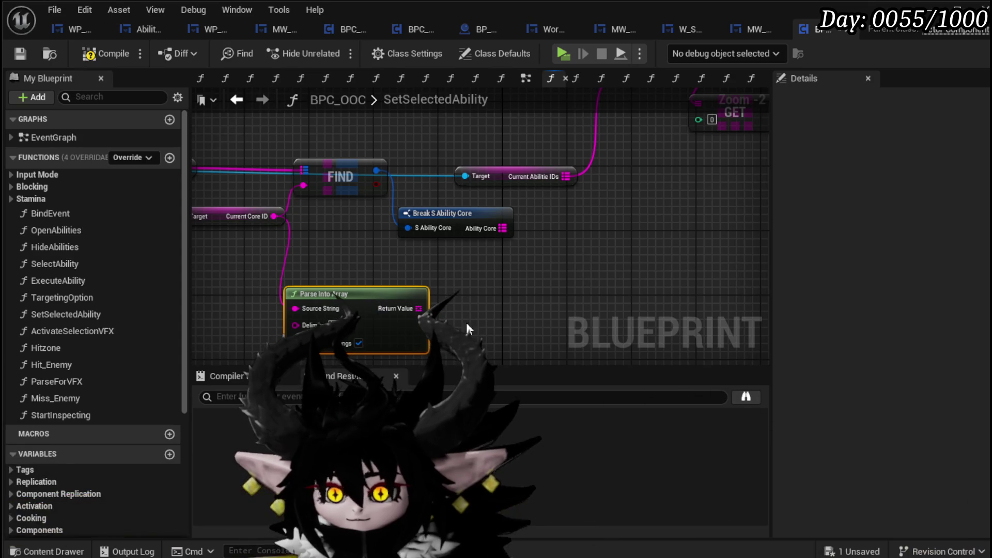
left_click_drag(405, 306, 527, 279)
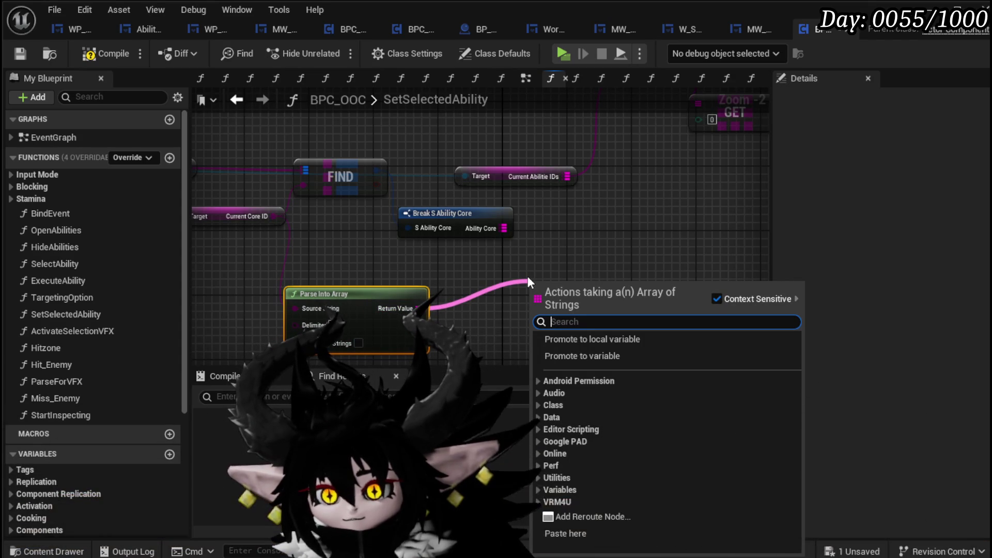
type("get")
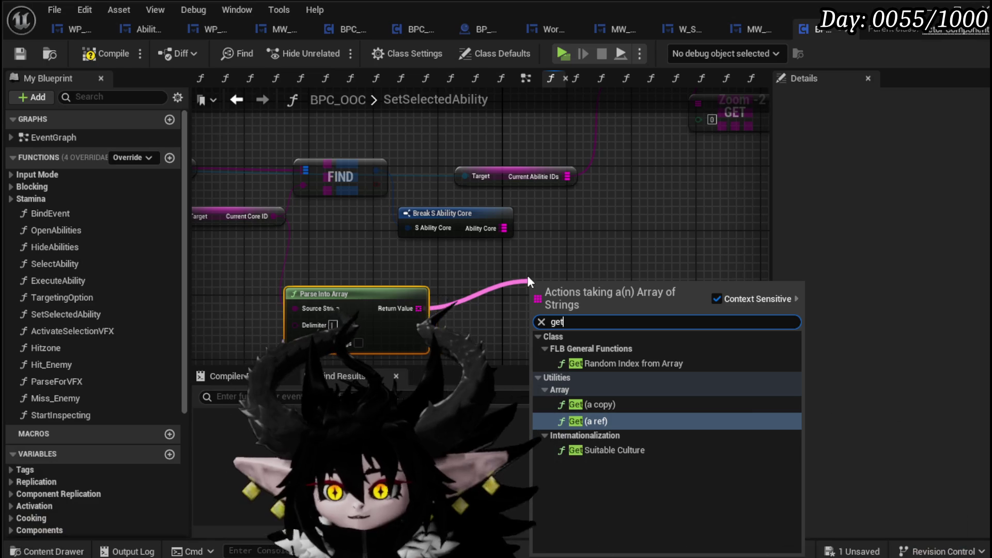
left_click(615, 405)
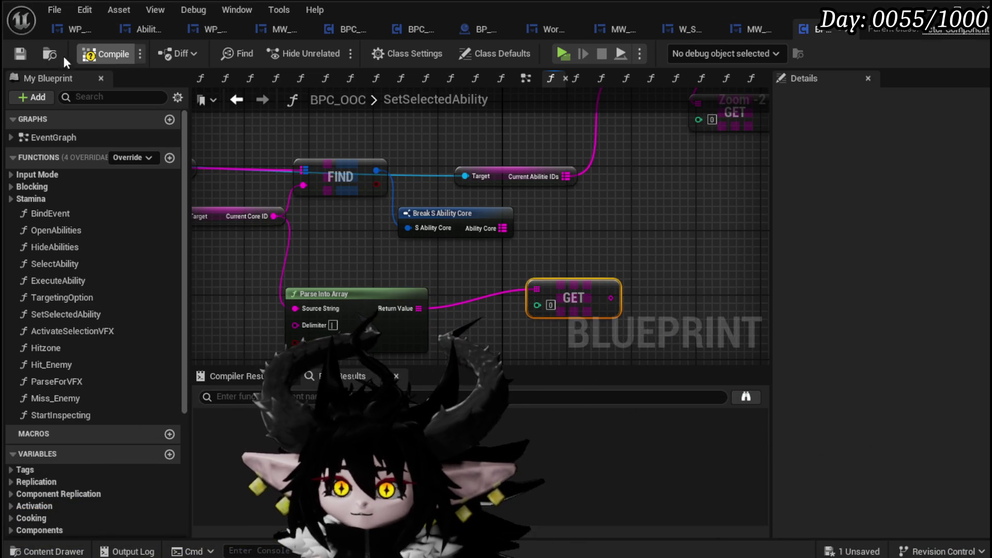
key("F7")
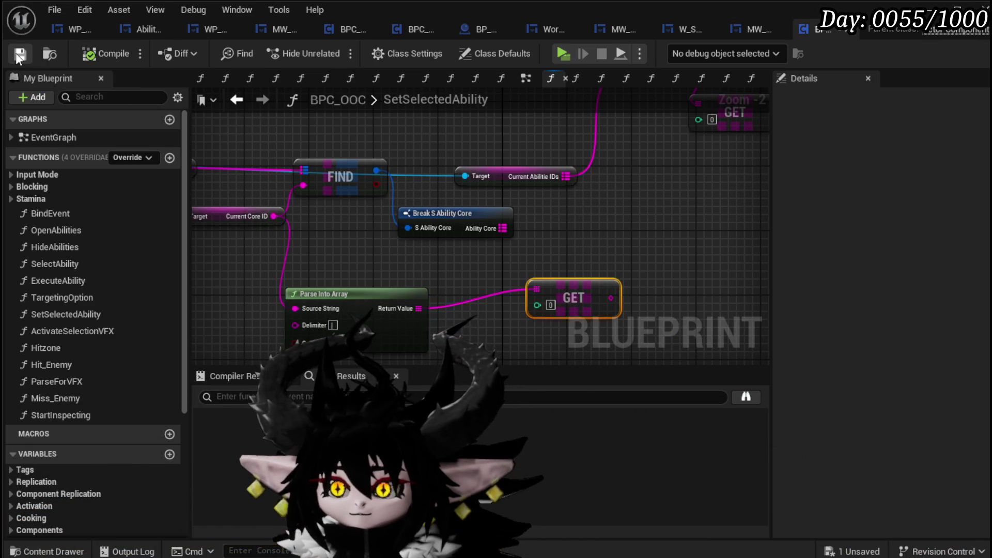
Step: Look at the MW_ConfirmationBox widget's graph, then close it
left_click(751, 27)
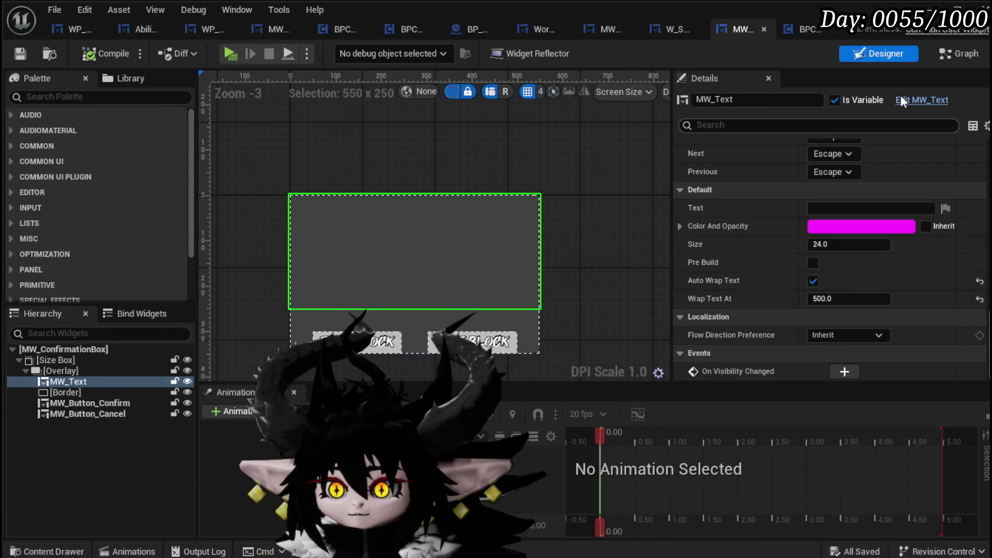
left_click(949, 56)
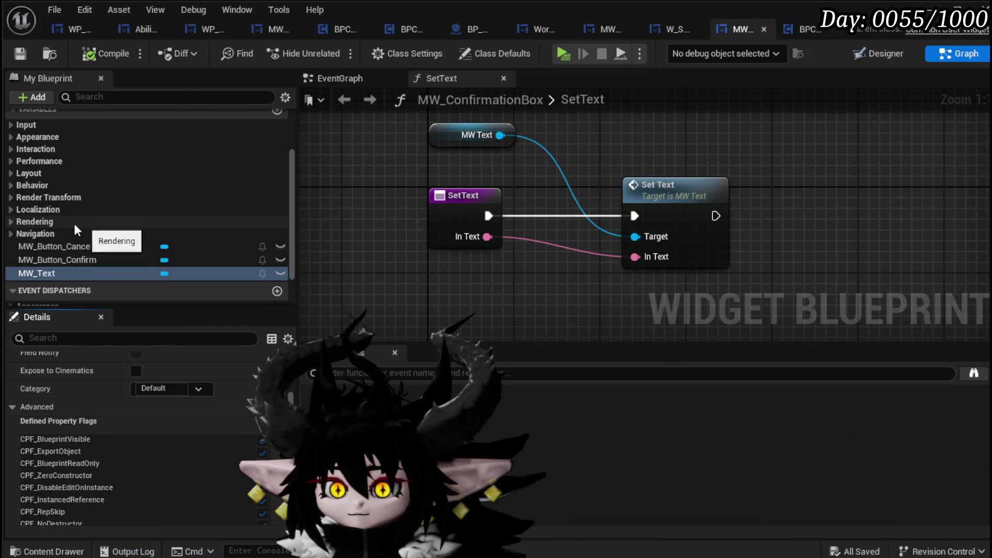
scroll(78, 212, "up", 3)
left_click(763, 29)
Step: Inspect BuildCoreData's Weapon Type, Name, Icon and Card Color variables in WP_Edit_Core, and save it
left_click(75, 31)
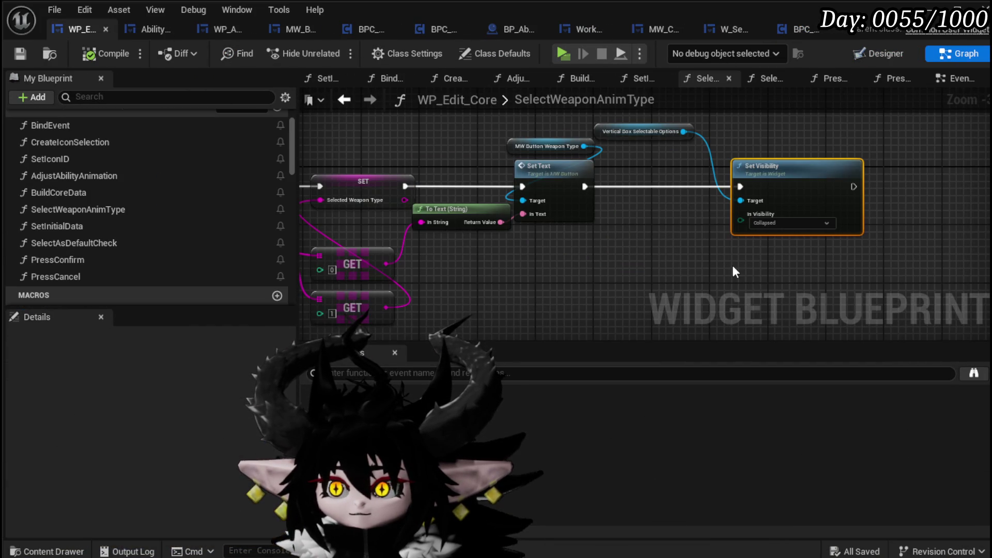
left_click_drag(634, 133, 743, 134)
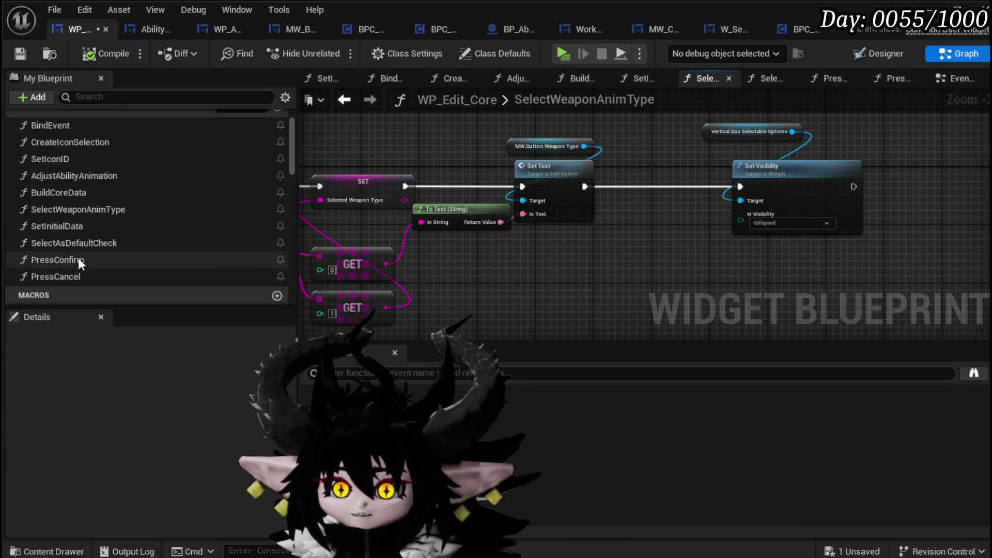
double_click(75, 194)
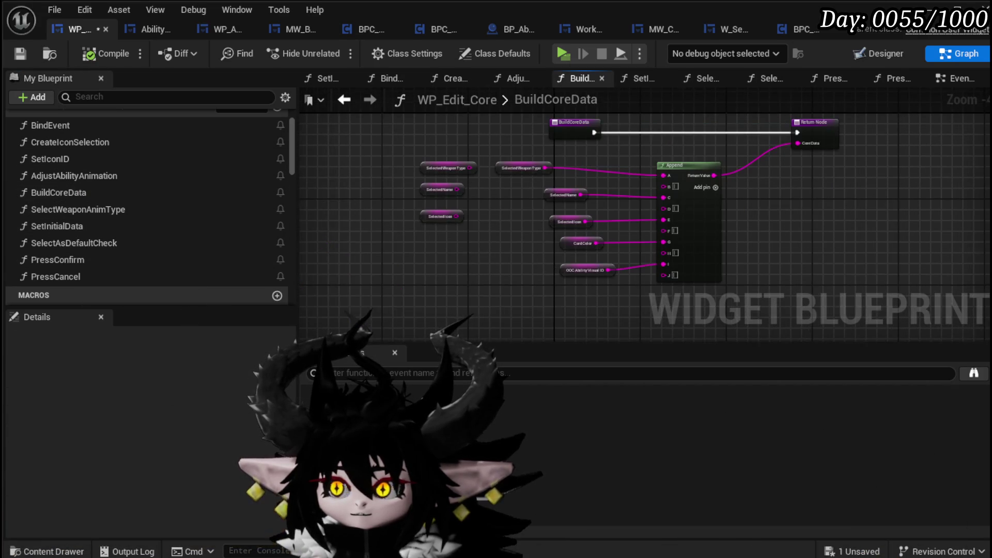
scroll(390, 225, "up", 2)
mouse_move(390, 227)
left_mouse_down()
mouse_move(342, 260)
mouse_move(353, 216)
left_mouse_up()
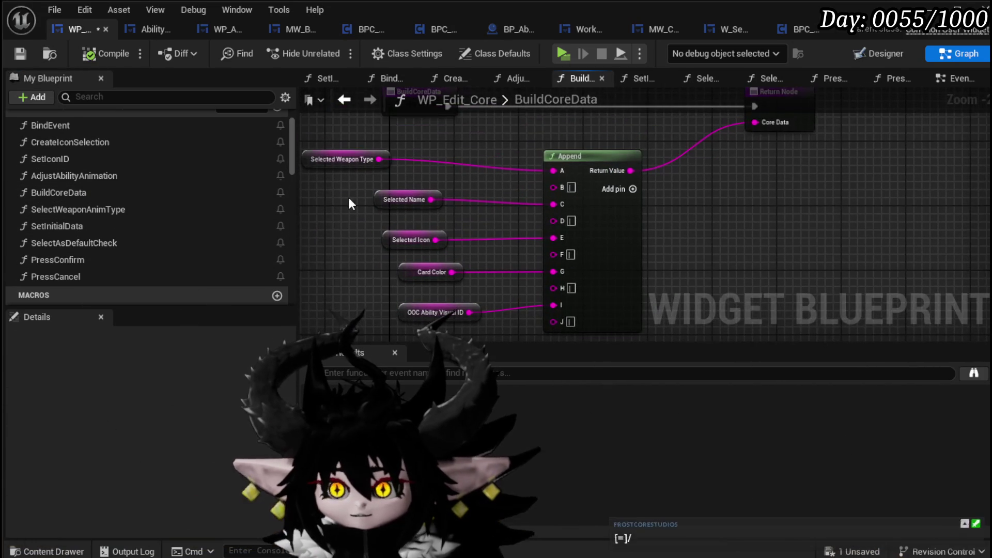
left_click(341, 159)
left_click_drag(412, 181, 411, 184)
left_click(395, 240)
left_click(406, 274)
left_click(392, 326)
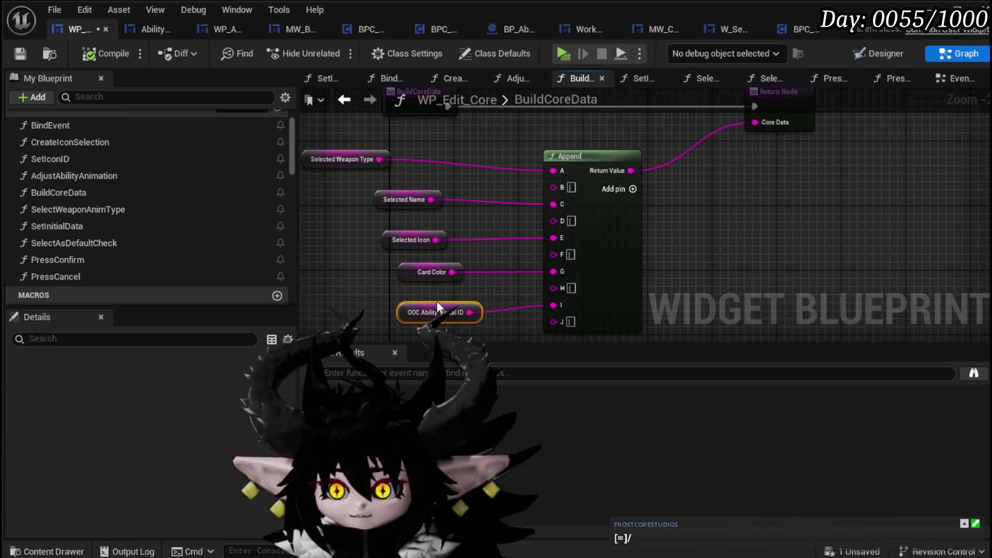
left_click(26, 60)
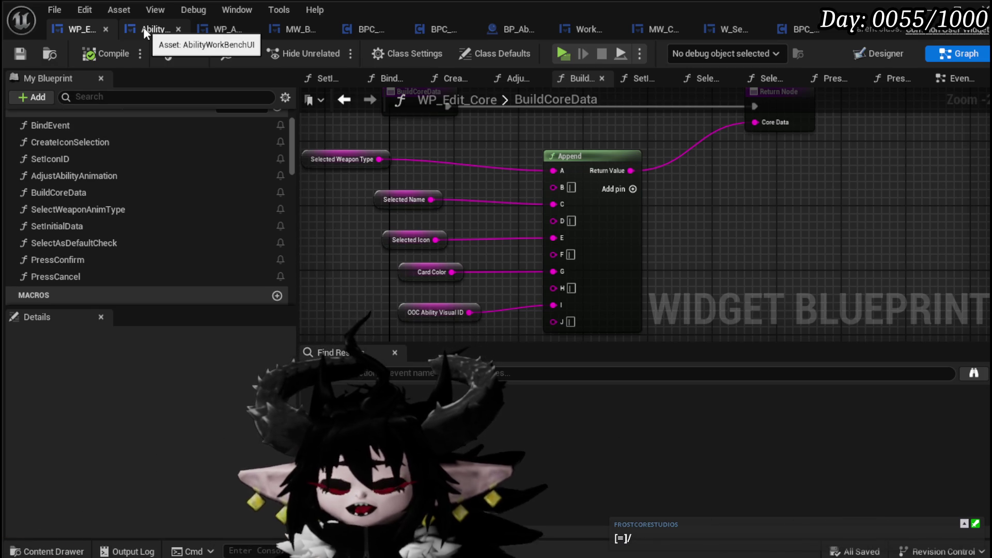
left_click(800, 29)
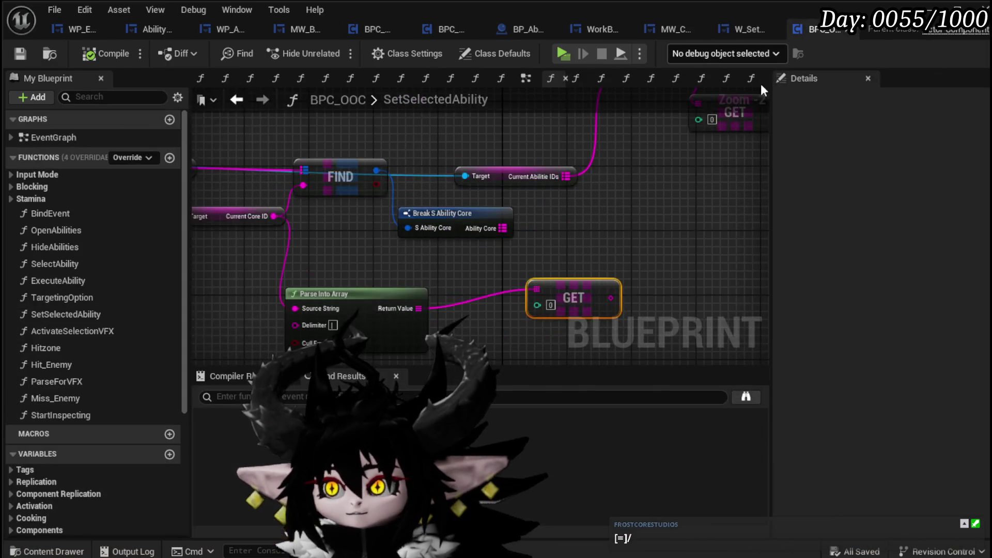
Step: Reposition the GET node and add a Find node on the Ability Core map
scroll(467, 262, "up", 1)
left_click_drag(471, 253, 446, 254)
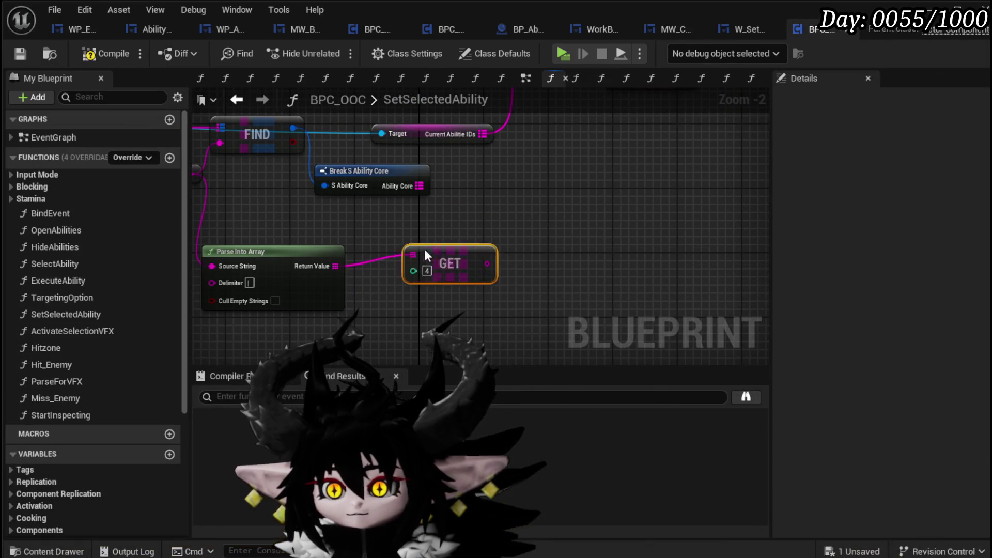
left_click_drag(508, 241, 476, 272)
mouse_move(396, 296)
left_mouse_down()
mouse_move(538, 220)
mouse_move(400, 295)
mouse_move(616, 209)
left_mouse_up()
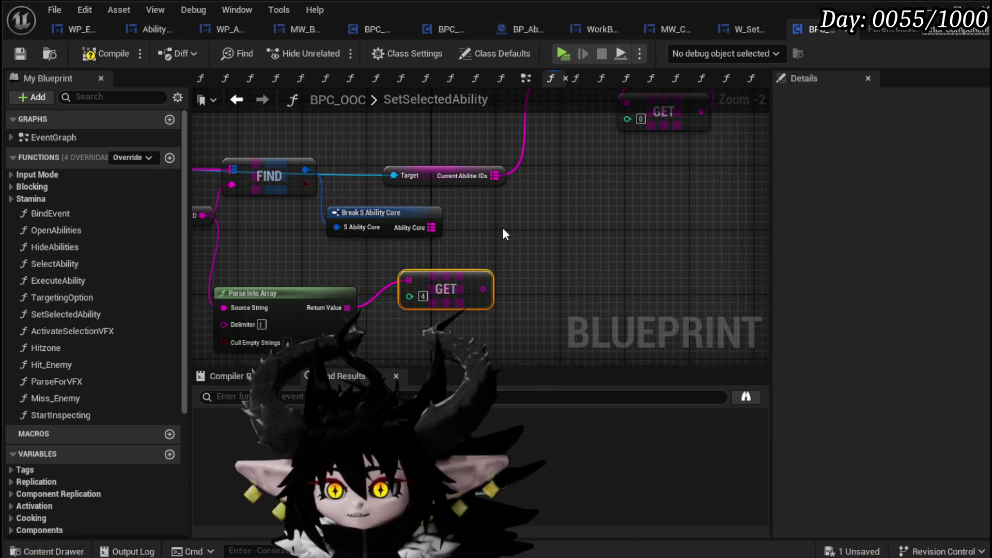
left_click_drag(497, 187, 540, 198)
left_click_drag(478, 240, 611, 239)
type("fi")
key("Return")
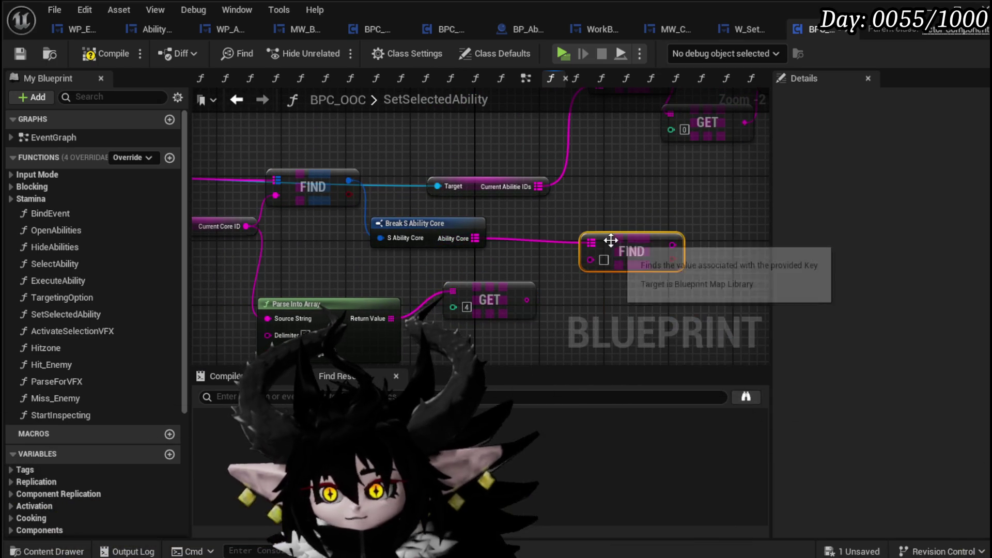
Step: Feed the Find result into SET Selected Ability, tidy the nodes, then compile and save
mouse_move(605, 261)
left_mouse_down()
mouse_move(507, 304)
mouse_move(508, 294)
left_mouse_up()
left_click_drag(470, 313, 581, 153)
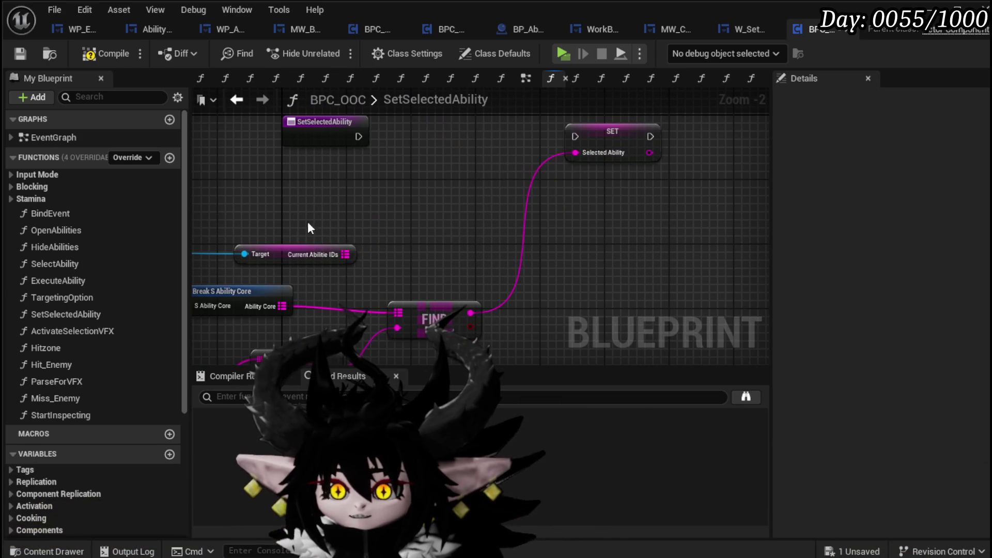
left_click_drag(391, 136, 574, 136)
left_click_drag(597, 140, 418, 140)
scroll(464, 169, "down", 2)
mouse_move(269, 287)
left_mouse_down()
mouse_move(228, 311)
mouse_move(226, 329)
left_mouse_up()
left_click_drag(737, 170, 738, 173)
mouse_move(703, 237)
left_mouse_down()
mouse_move(758, 198)
mouse_move(646, 173)
left_mouse_up()
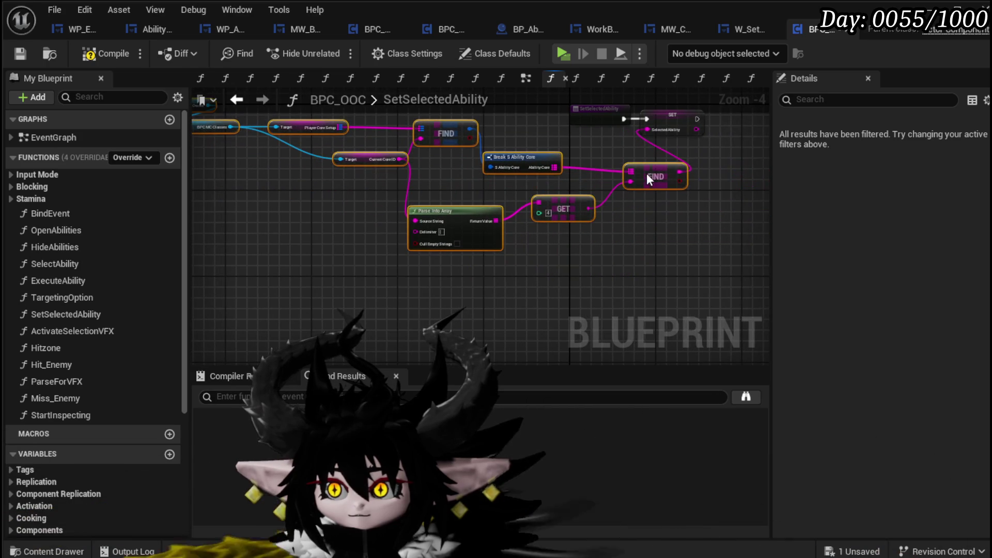
left_click(20, 53)
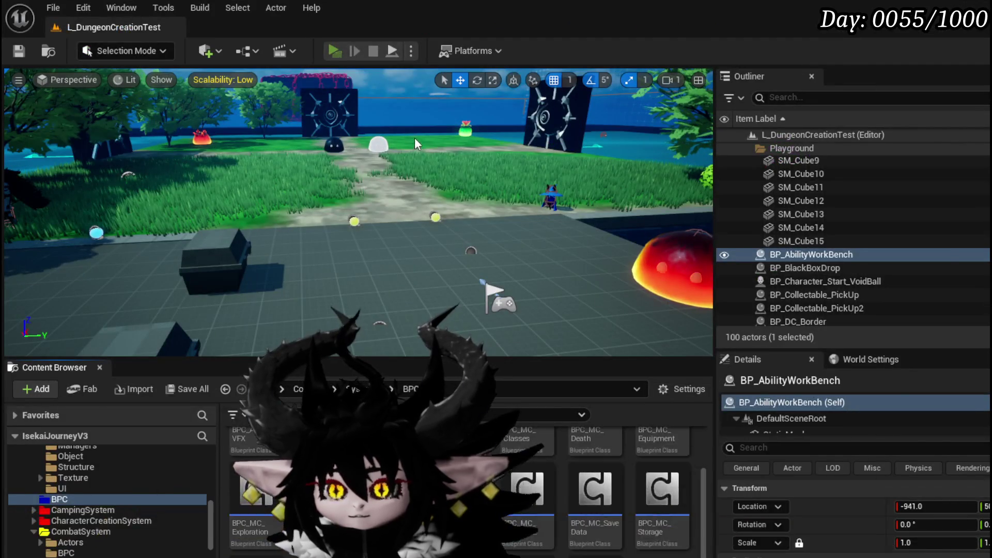
Step: Launch a playtest and check the Equipment screen before closing it
key("alt+p")
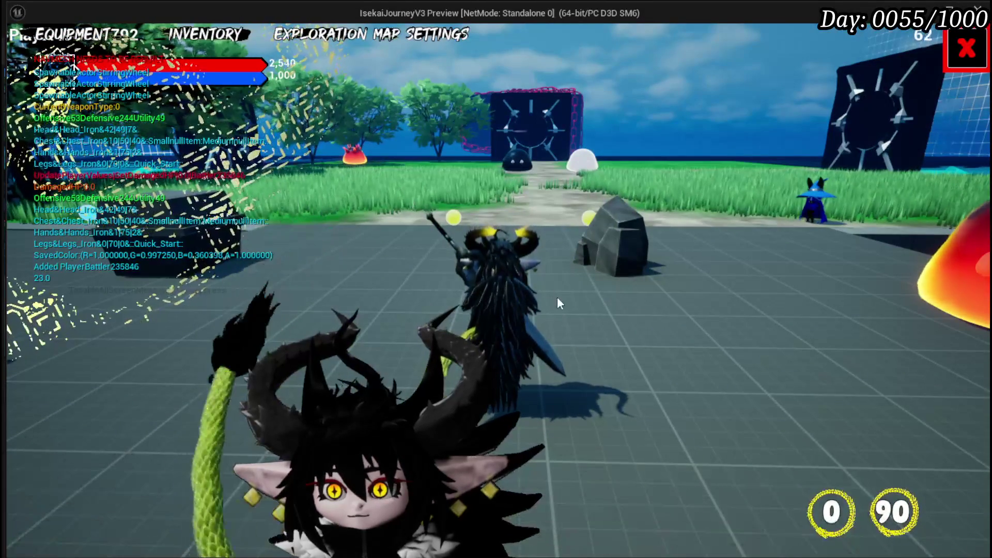
left_click(58, 43)
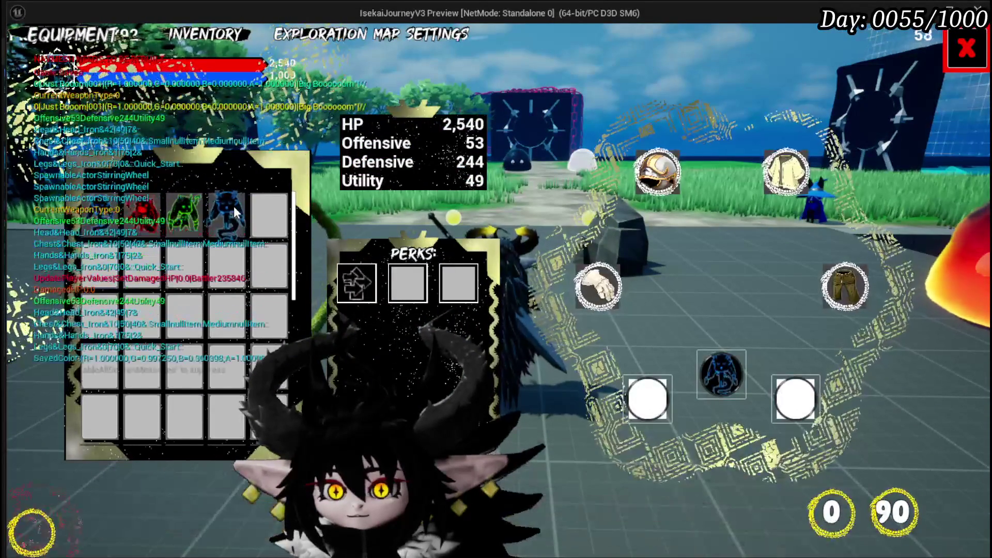
left_click(963, 52)
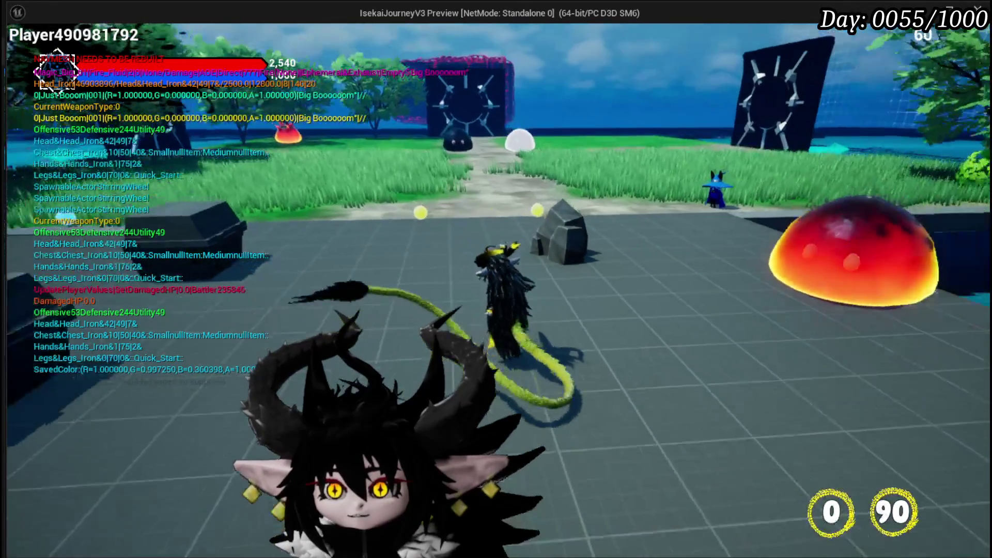
Step: Fire the selected ability's fire explosion, then walk the character forward
left_click(495, 279)
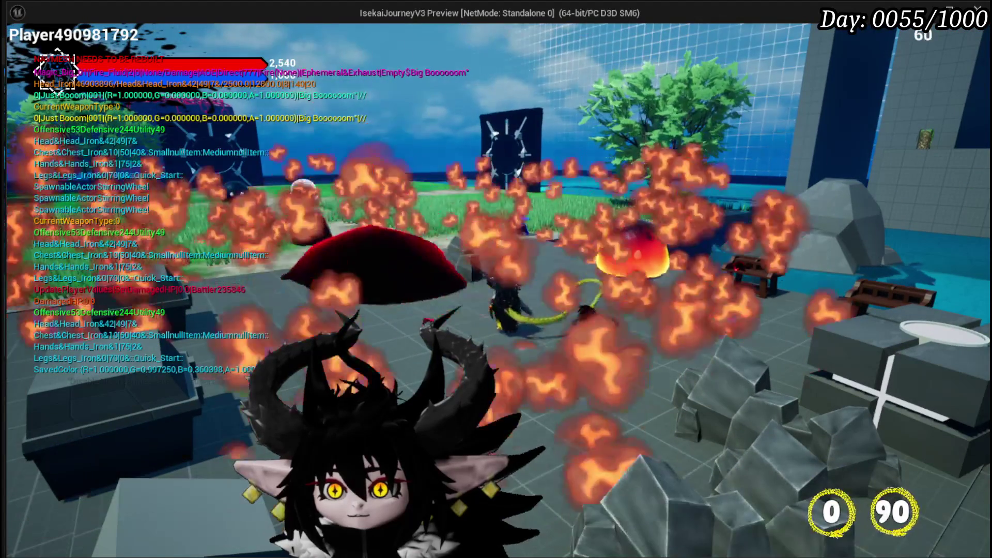
key("w")
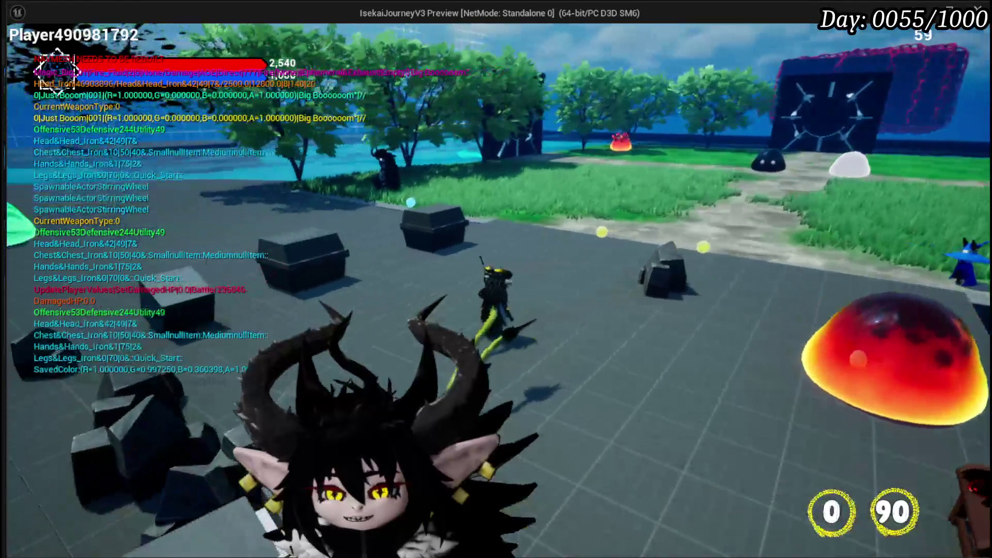
key("w")
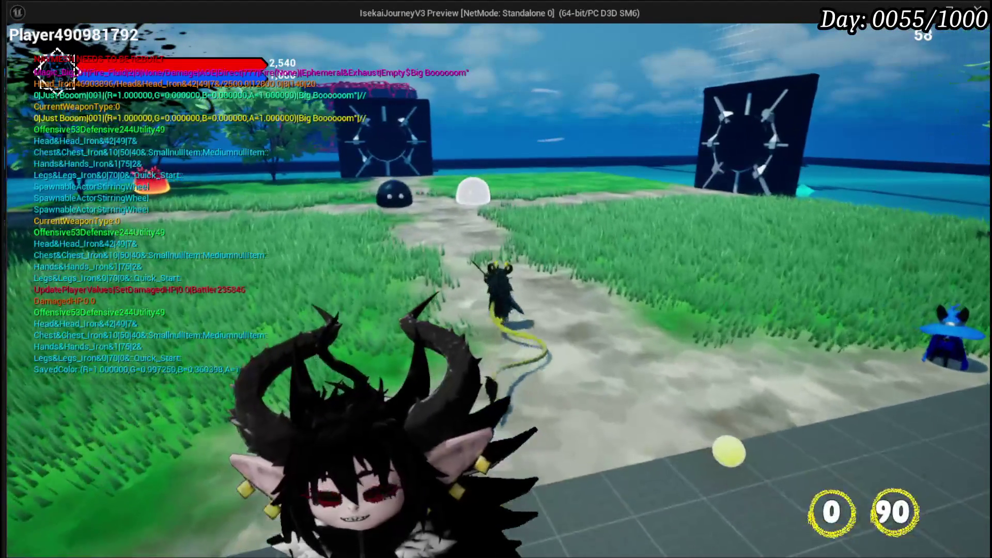
key("w")
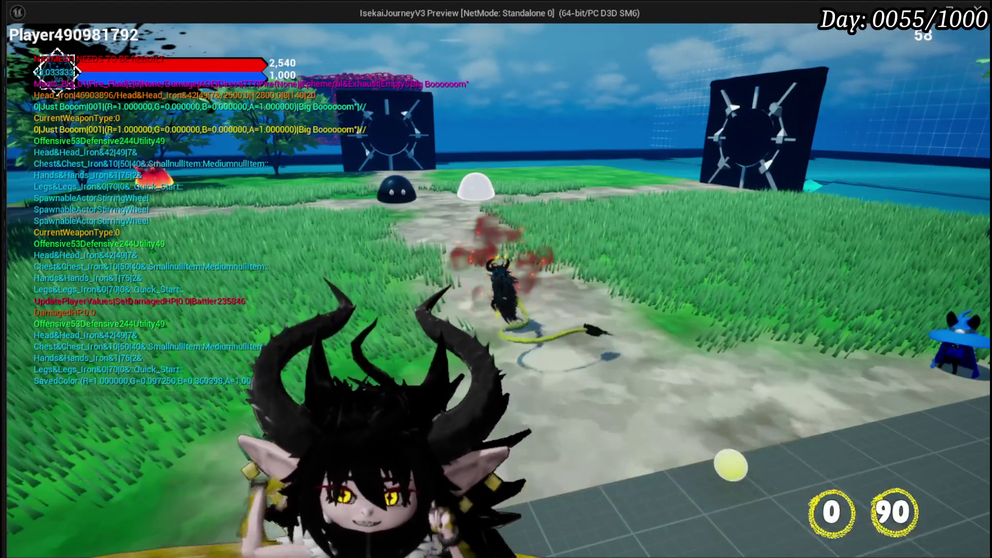
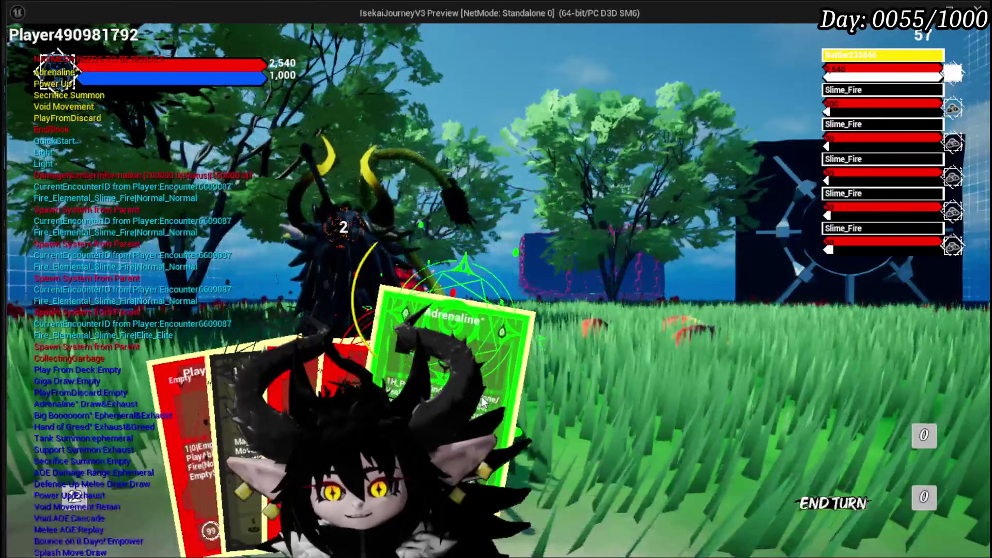
Step: Play PlayFromDiscard, cast Adrenaline on a target, then cast Big Booooom at the slimes
left_click(201, 383)
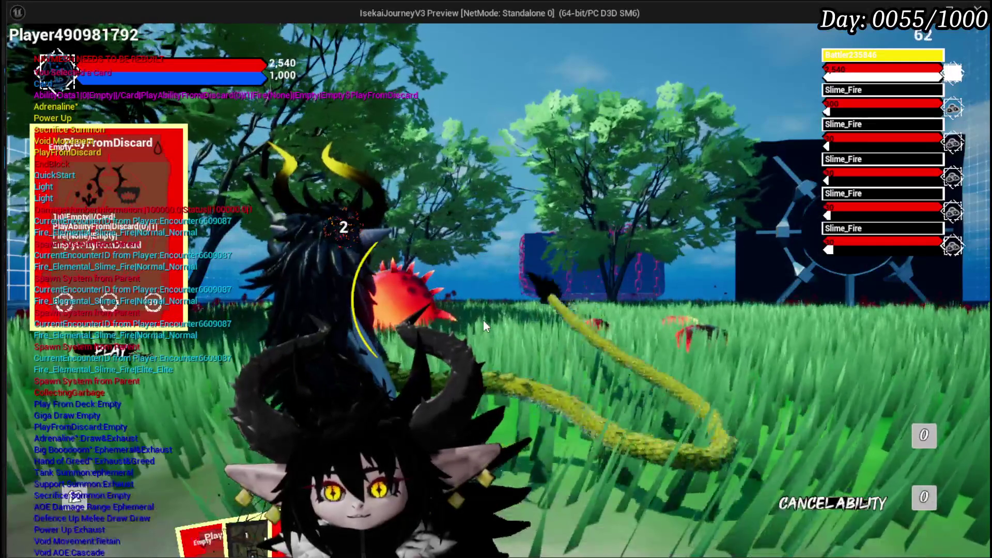
left_click(482, 320)
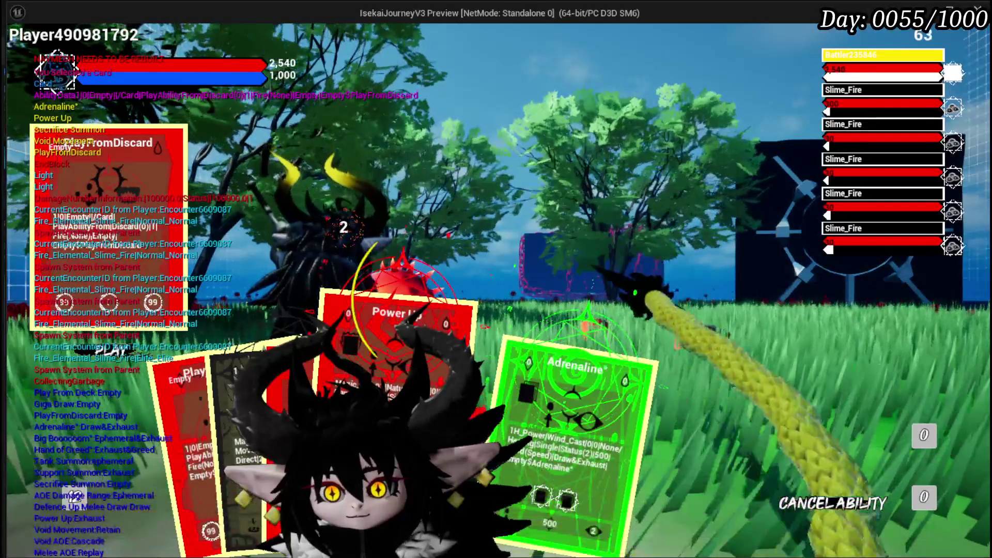
left_click(513, 408)
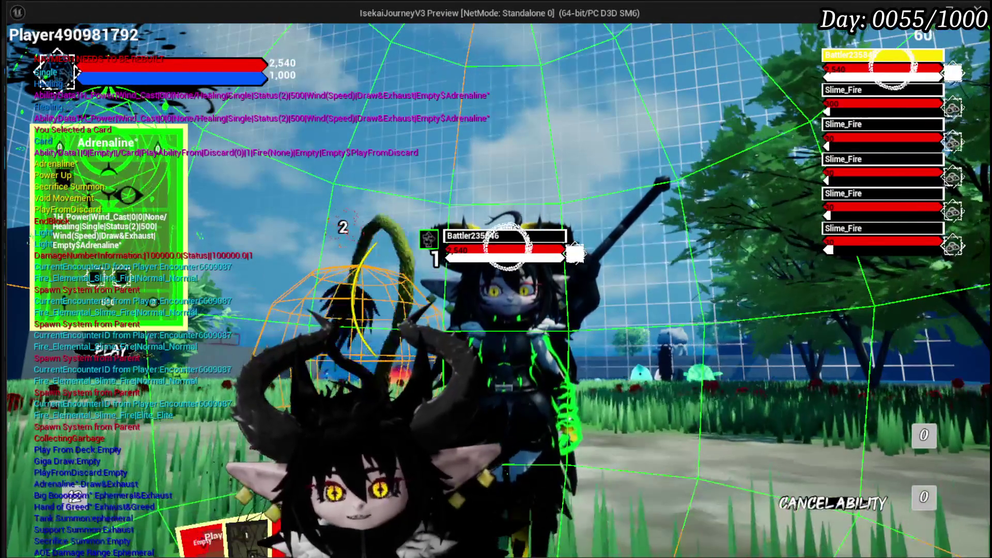
left_click(508, 246)
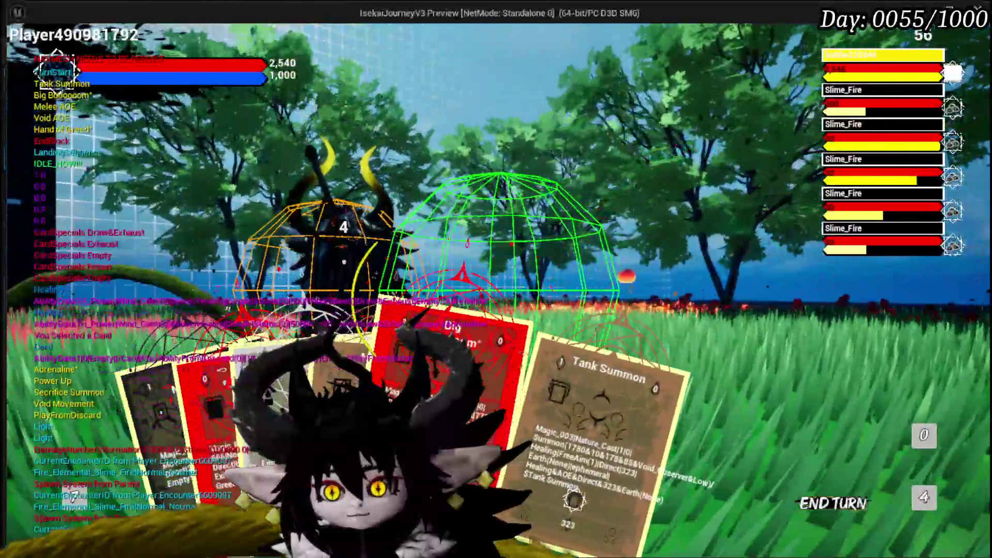
left_click(553, 414)
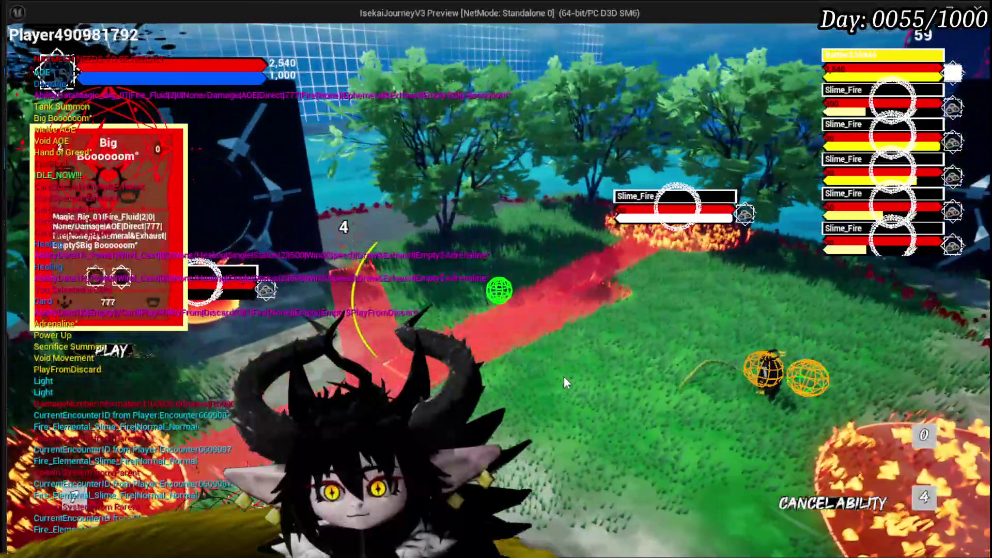
left_click(564, 380)
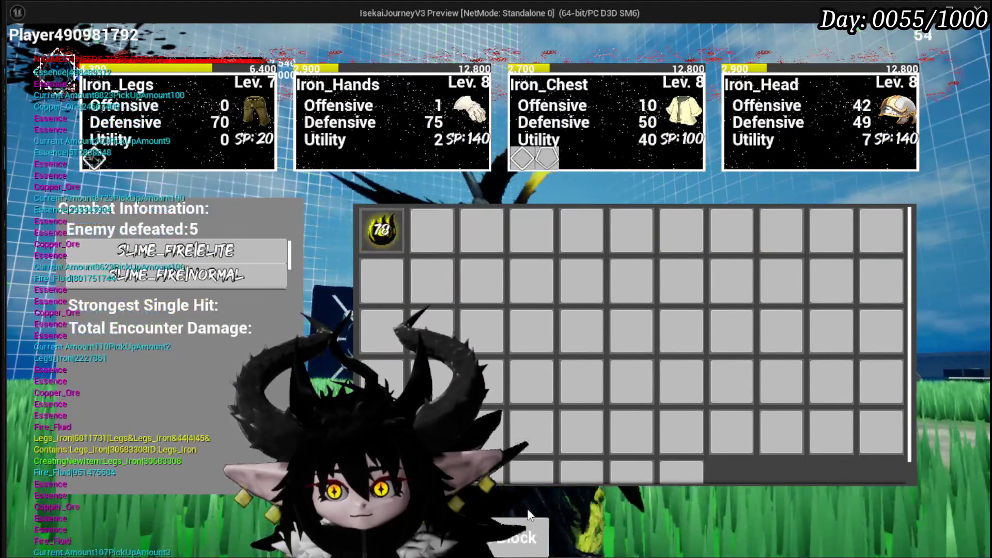
Step: Dismiss the combat results, save the game and project (Ctrl+S), then interact with the workbench
left_click(528, 514)
key("Escape")
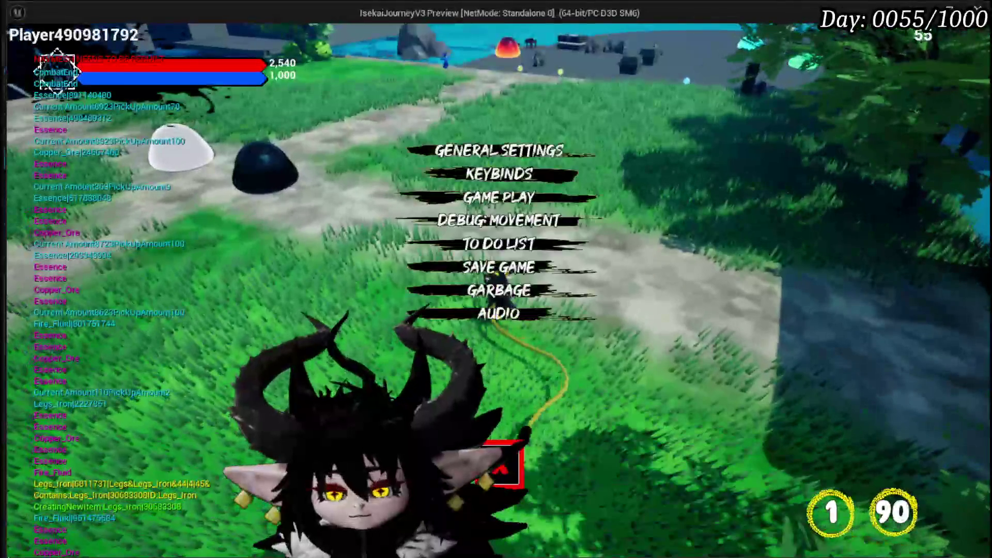
left_click(458, 270)
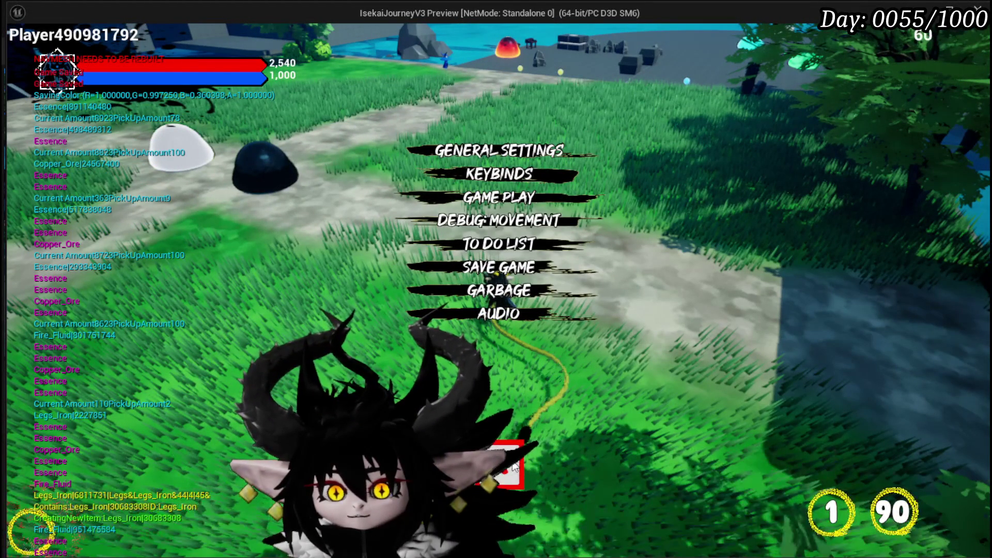
key("Escape")
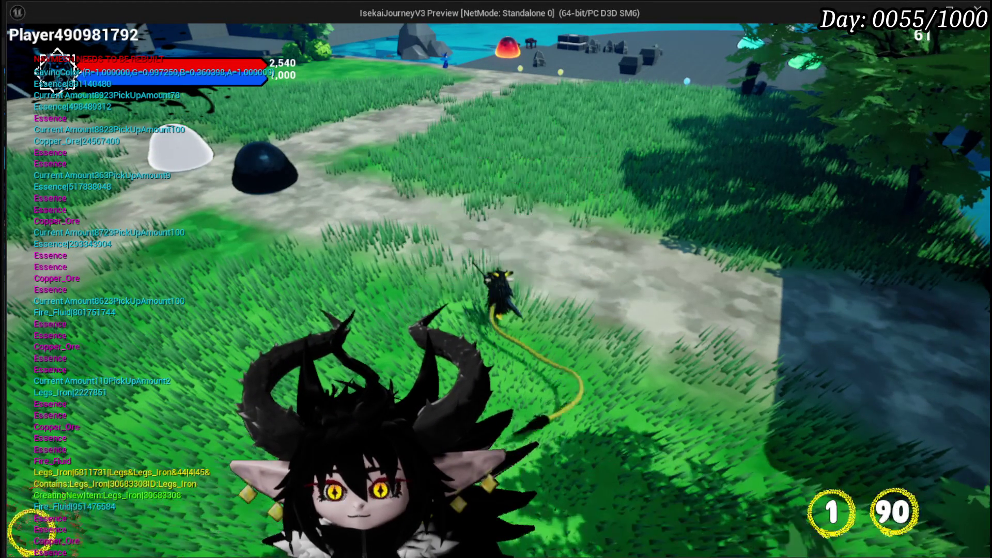
key("Escape")
key("ctrl+s")
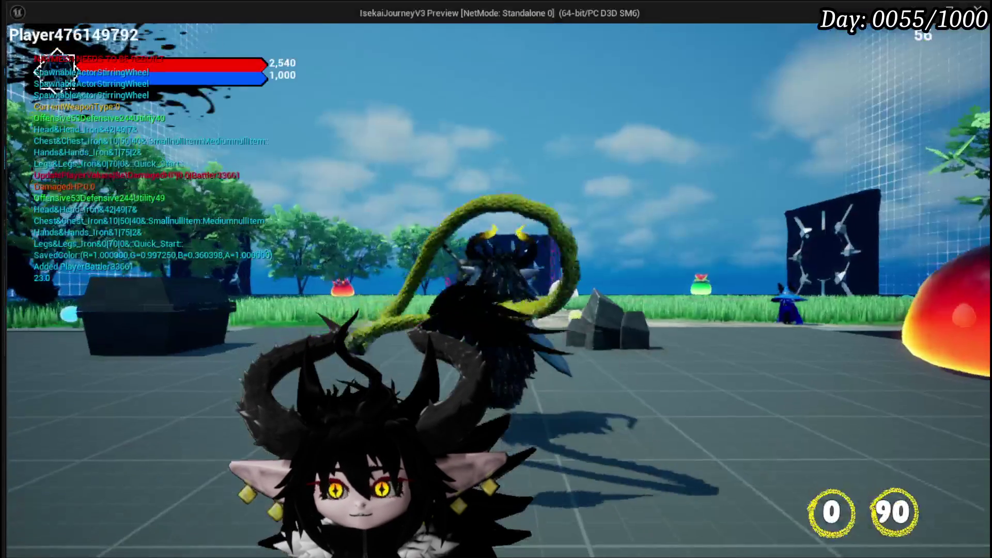
key("e")
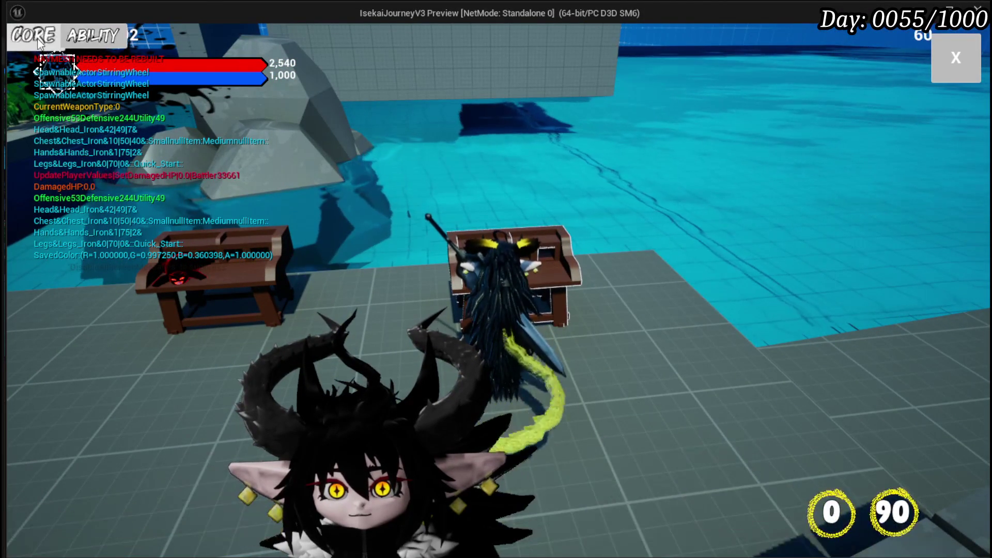
Step: Delete Splash Move, Bounce on it Dayo, Melee AOE, Void AOE, Void Movement and Defence Up Melee Draw
left_click(88, 40)
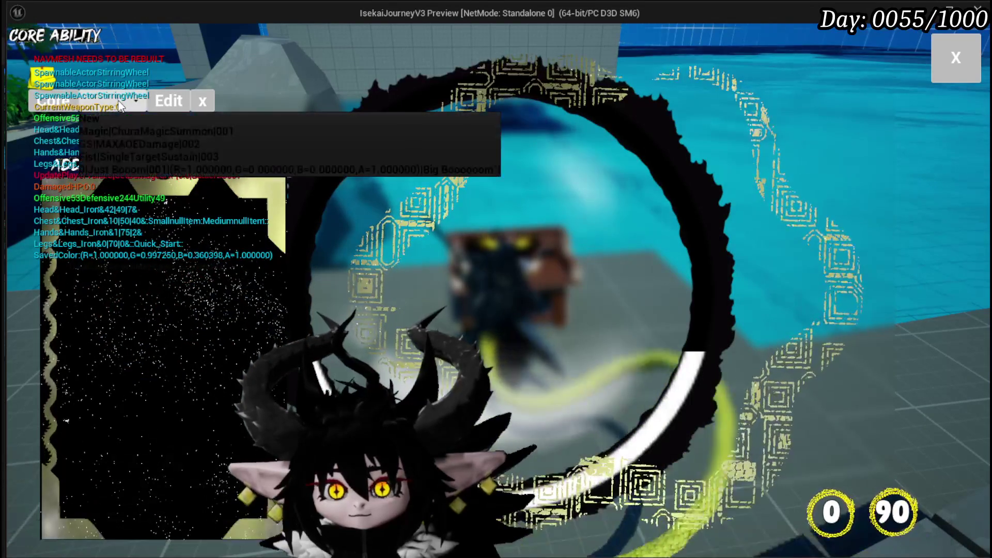
left_click(120, 165)
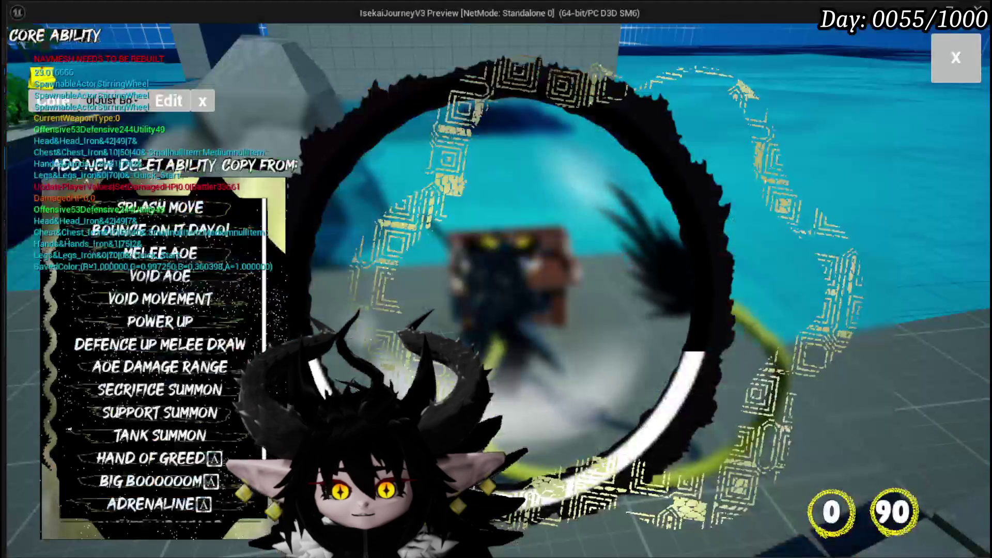
left_click(161, 208)
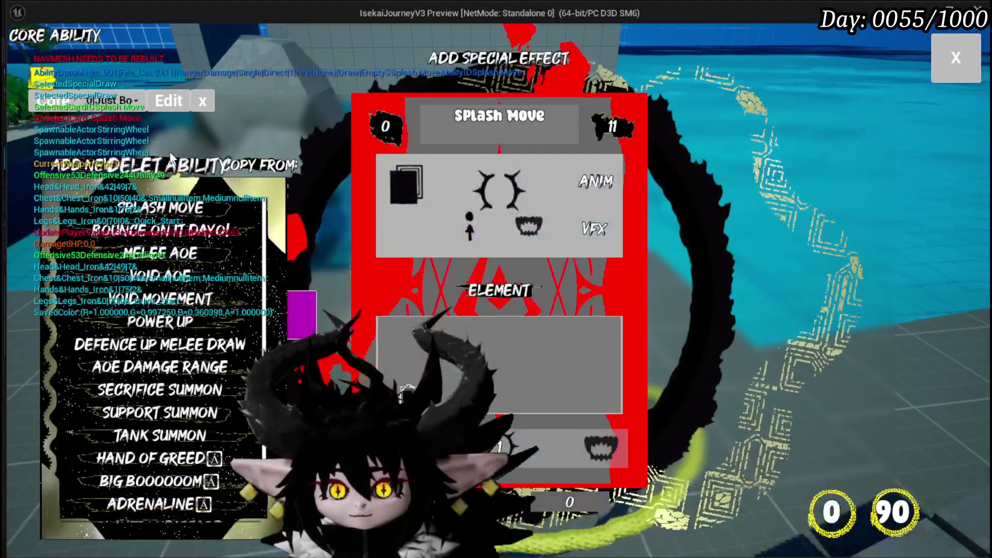
left_click(172, 166)
left_click(167, 168)
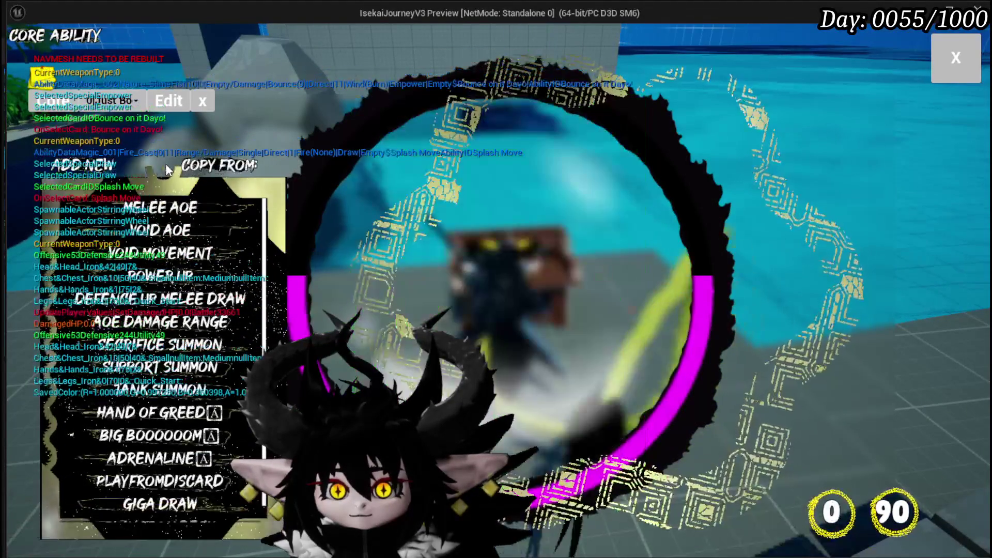
left_click(161, 208)
left_click(172, 165)
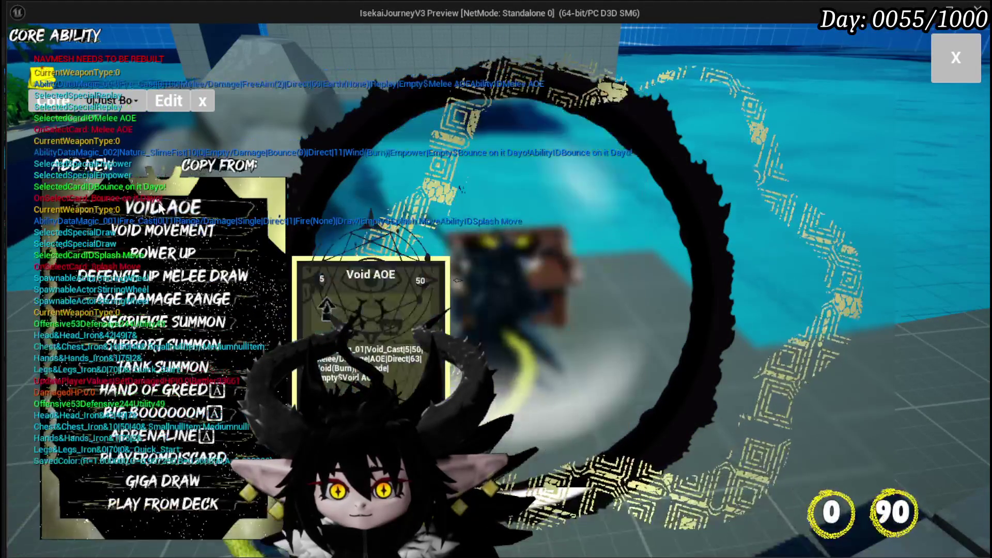
left_click(161, 209)
left_click(172, 165)
left_click(161, 209)
left_click(172, 166)
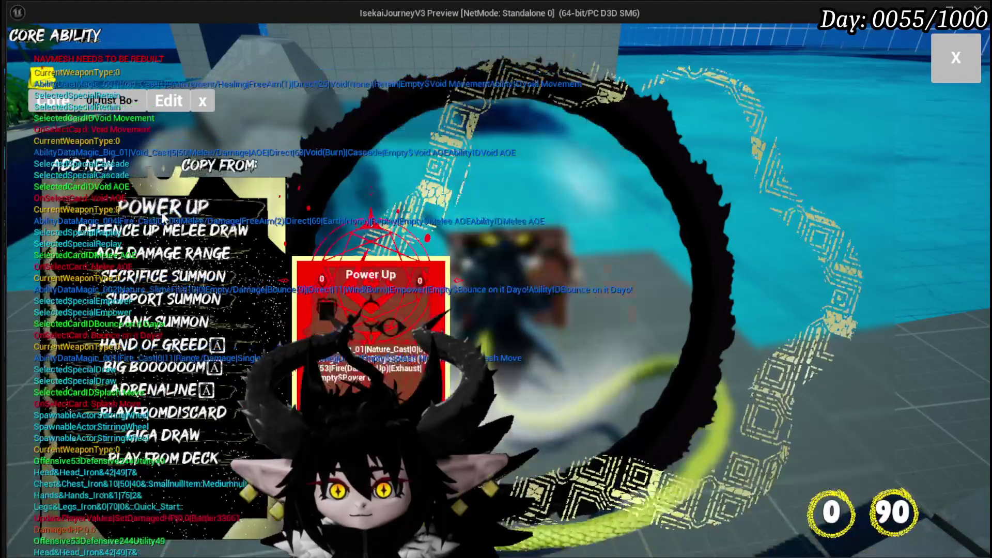
left_click(153, 232)
left_click(169, 166)
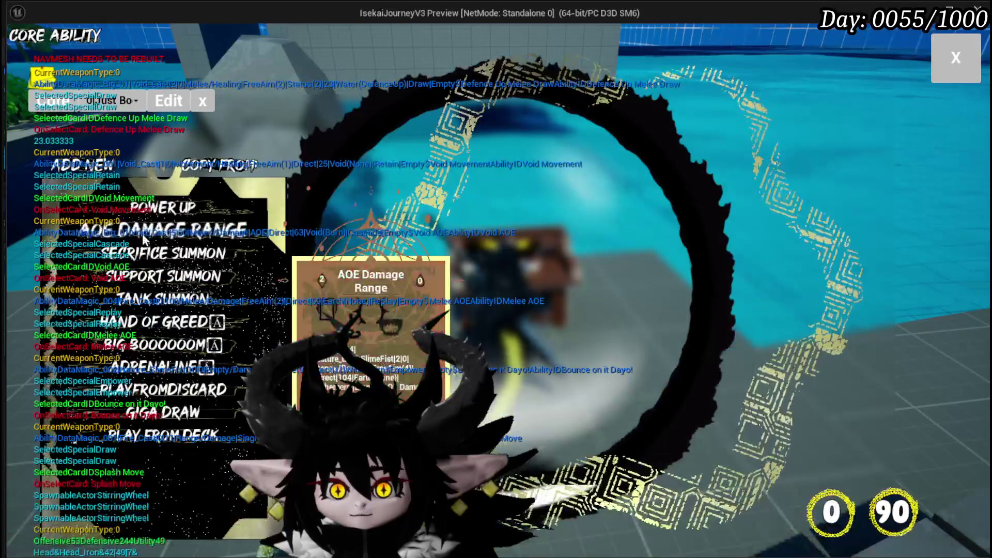
Step: Delete AOE Damage Range, Sacrifice Summon, Support Summon, Tank Summon and Hand of Greed
left_click(145, 234)
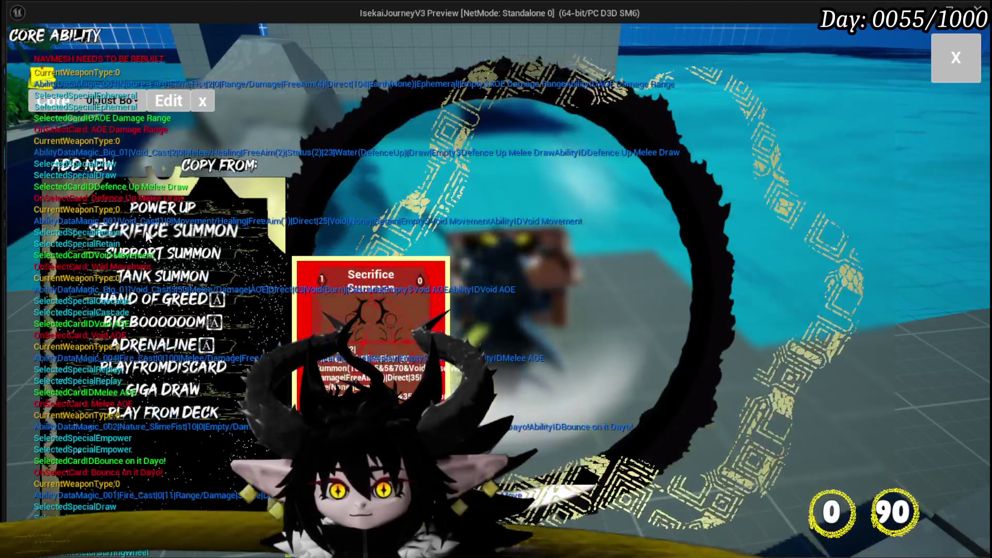
left_click(148, 234)
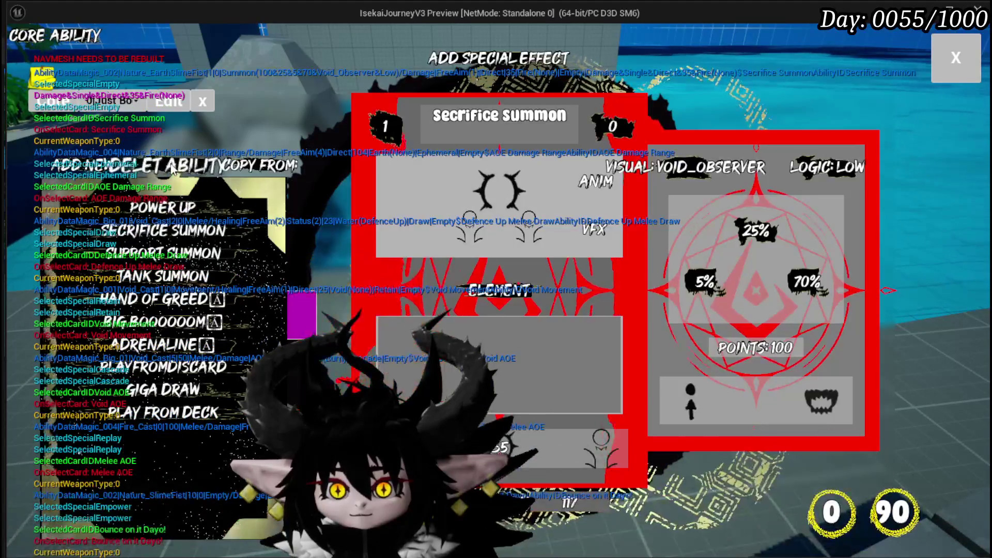
left_click(169, 165)
left_click(153, 224)
left_click(169, 166)
left_click(152, 230)
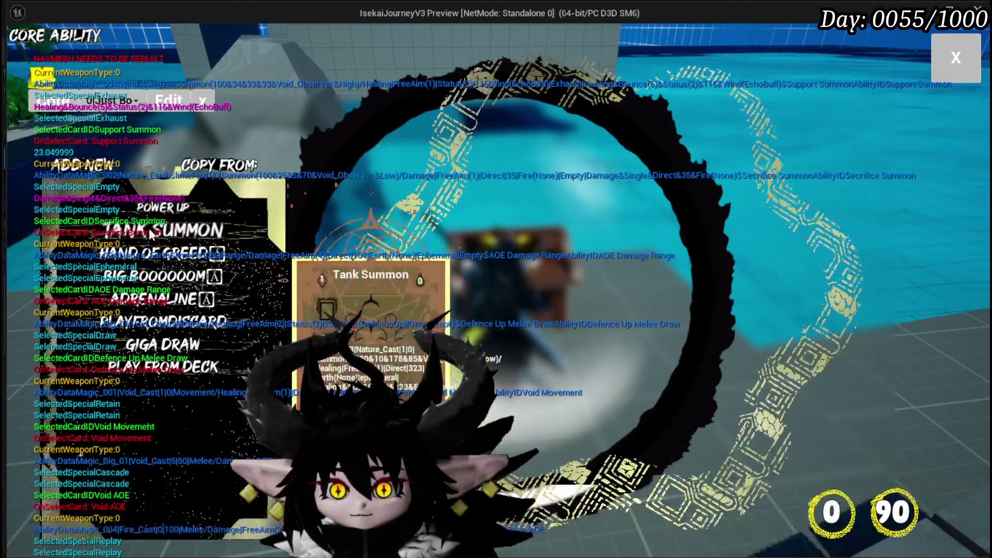
left_click(169, 165)
left_click(157, 232)
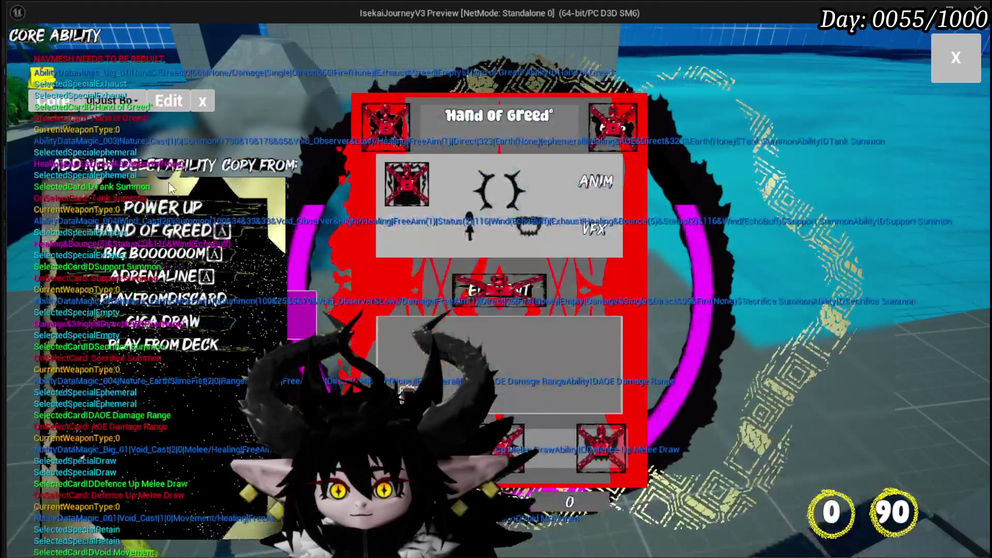
left_click(172, 166)
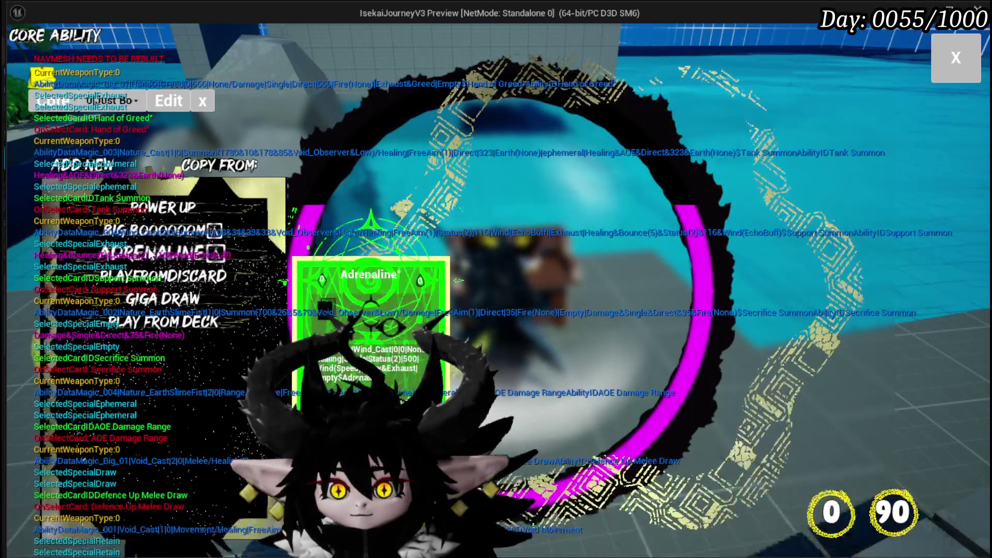
Step: Delete Adrenaline, PlayFromDiscard, Giga Draw and Play From Deck
left_click(153, 255)
left_click(168, 166)
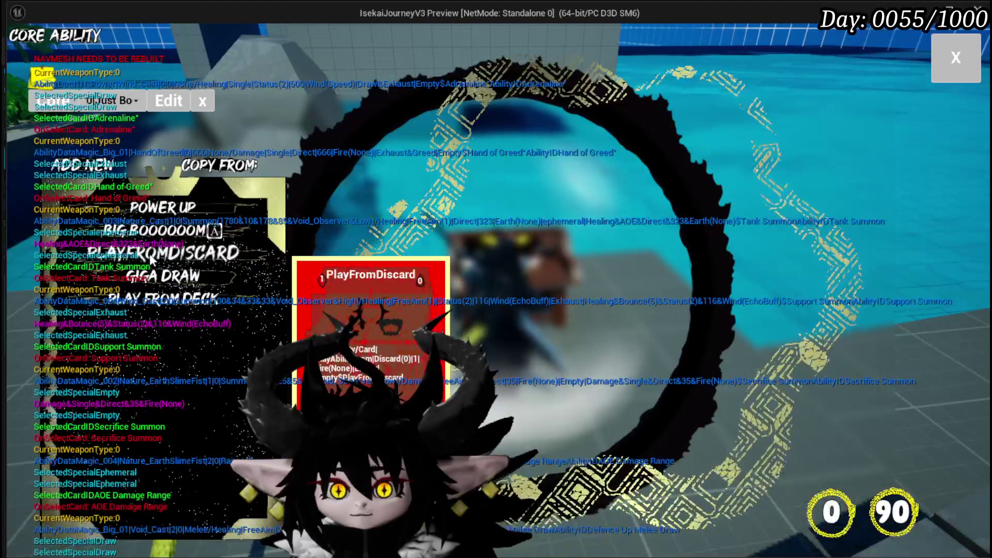
left_click(151, 260)
left_click(170, 166)
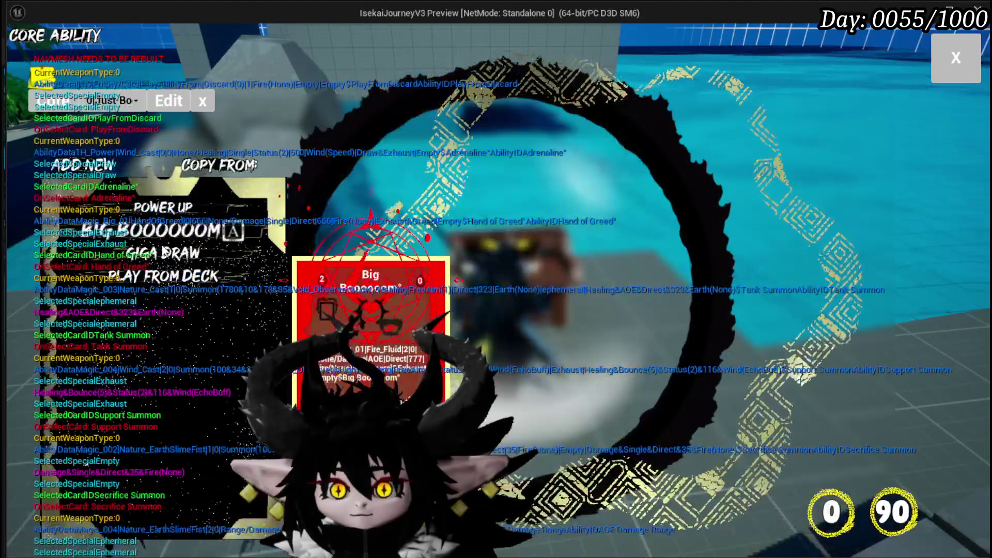
left_click(162, 256)
left_click(170, 165)
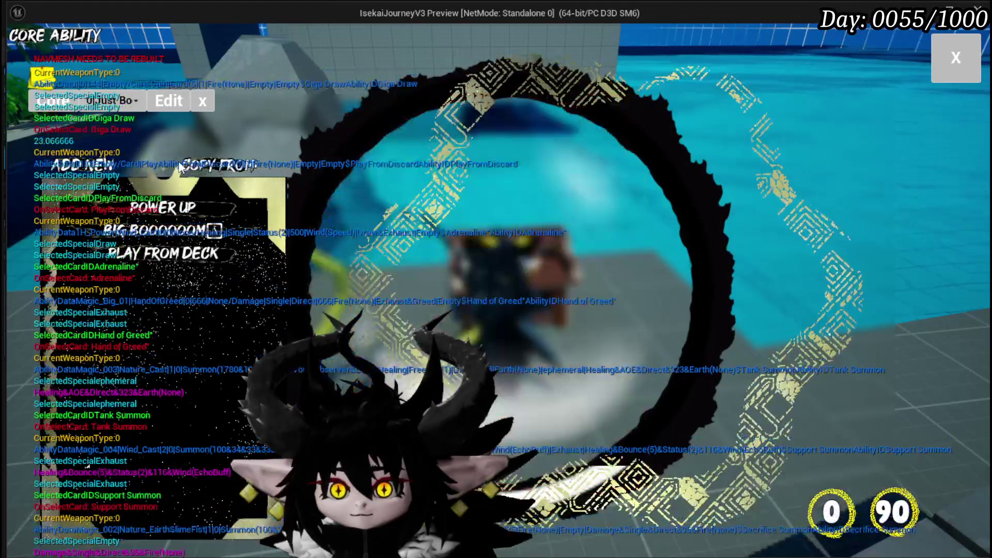
left_click(177, 247)
left_click(187, 168)
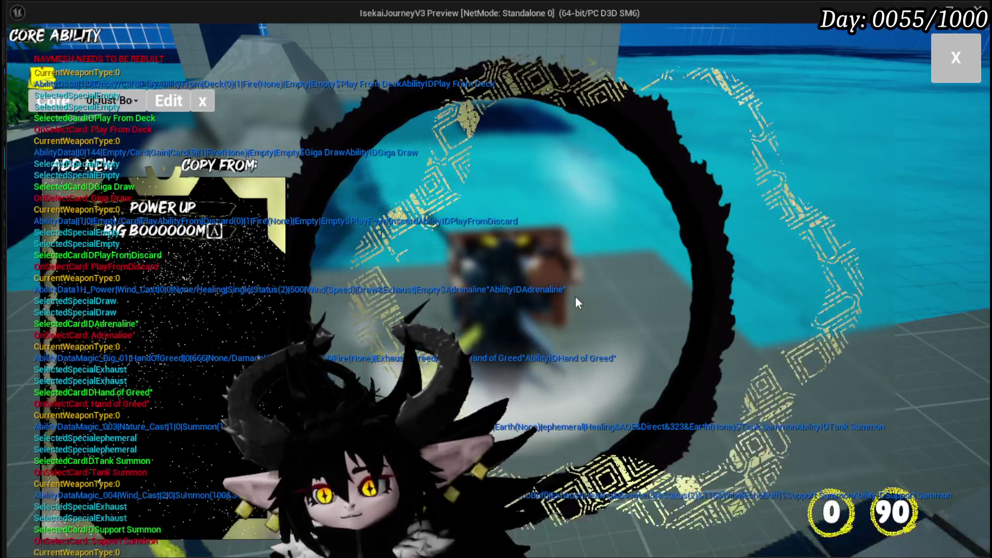
Step: Compare Big Booooom's settings, then leave Power Up's special-effect page (-300) open
left_click(159, 232)
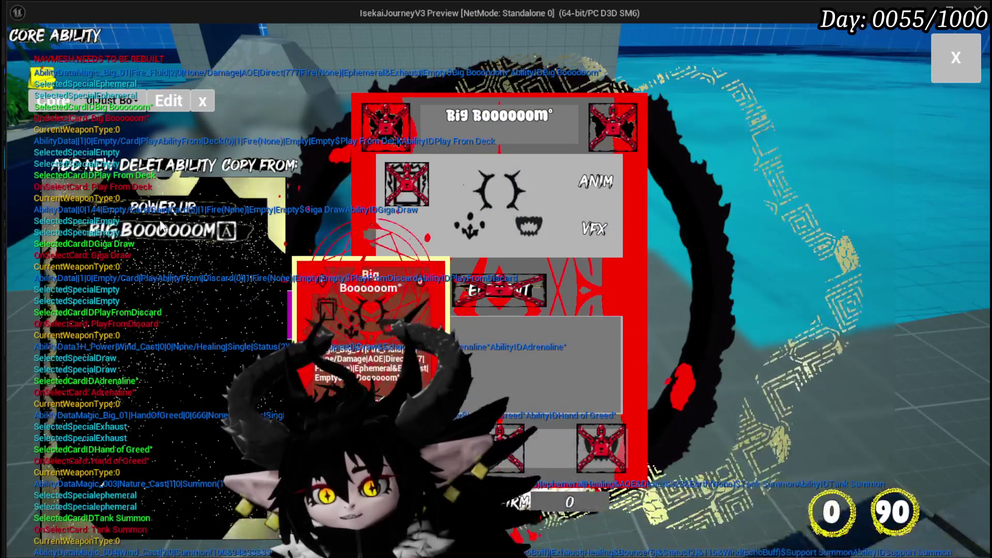
left_click(161, 210)
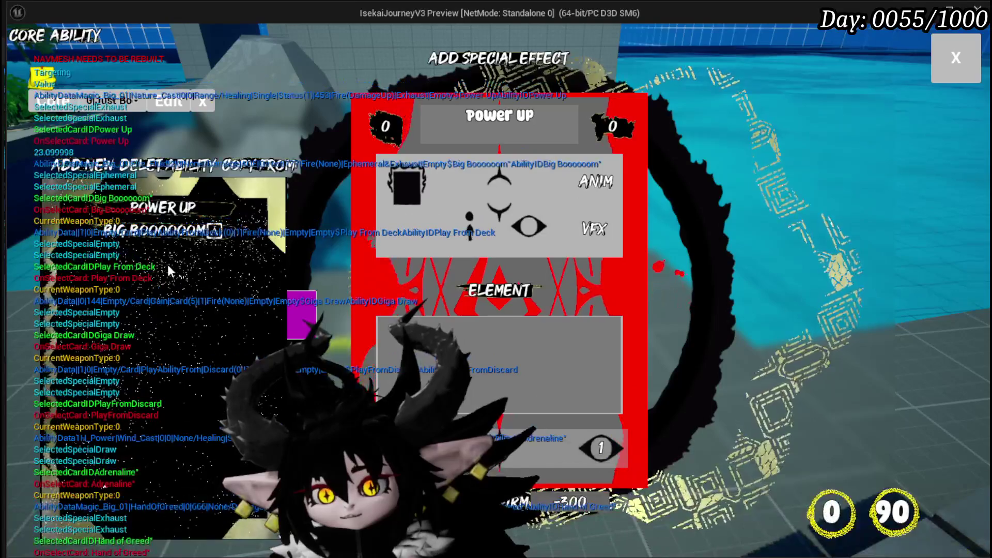
left_click(168, 233)
left_click(162, 208)
mouse_move(584, 463)
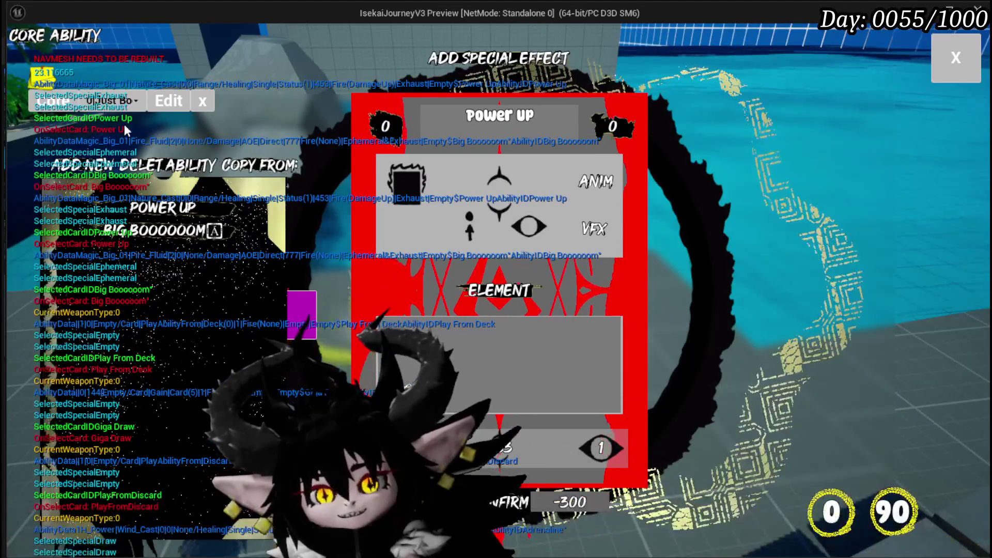
Step: Add a new ability card New_2 and rename it Nothing Else to Do
left_click(88, 164)
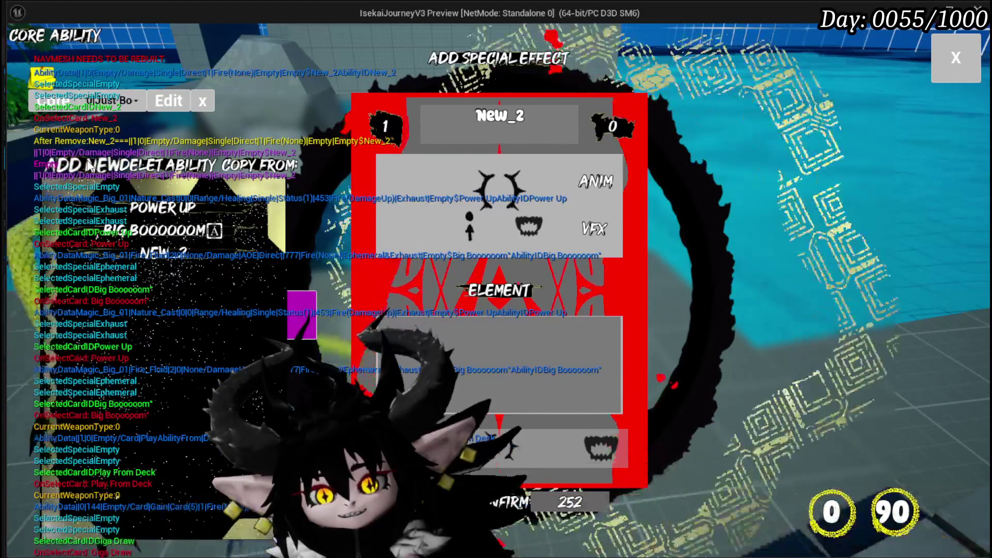
left_click(191, 257)
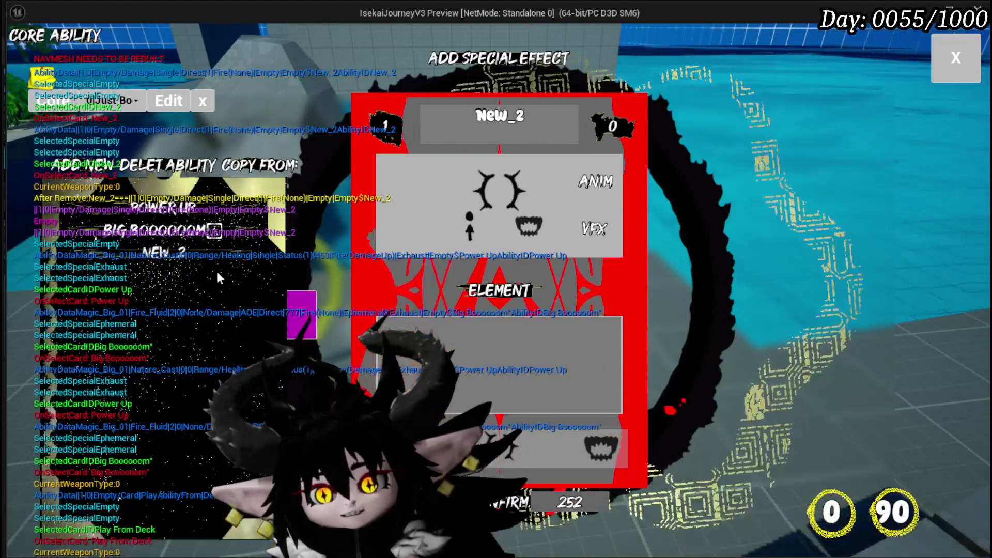
left_click(146, 257)
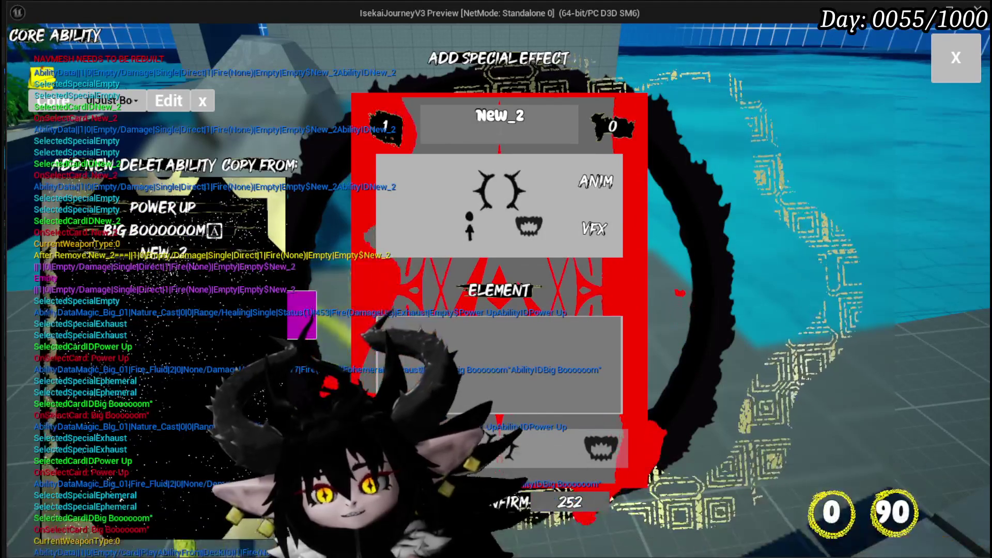
double_click(479, 115)
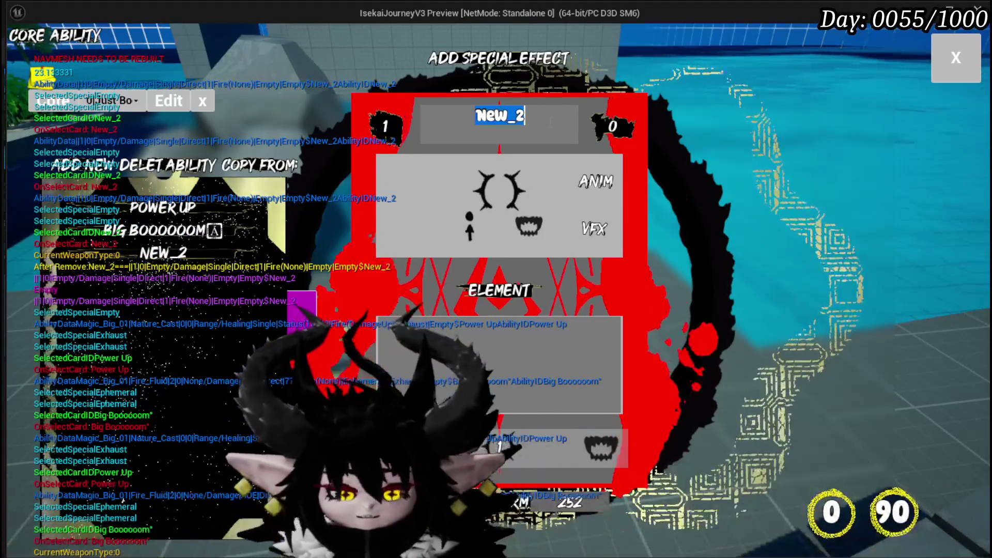
type("Nothing Else to Do")
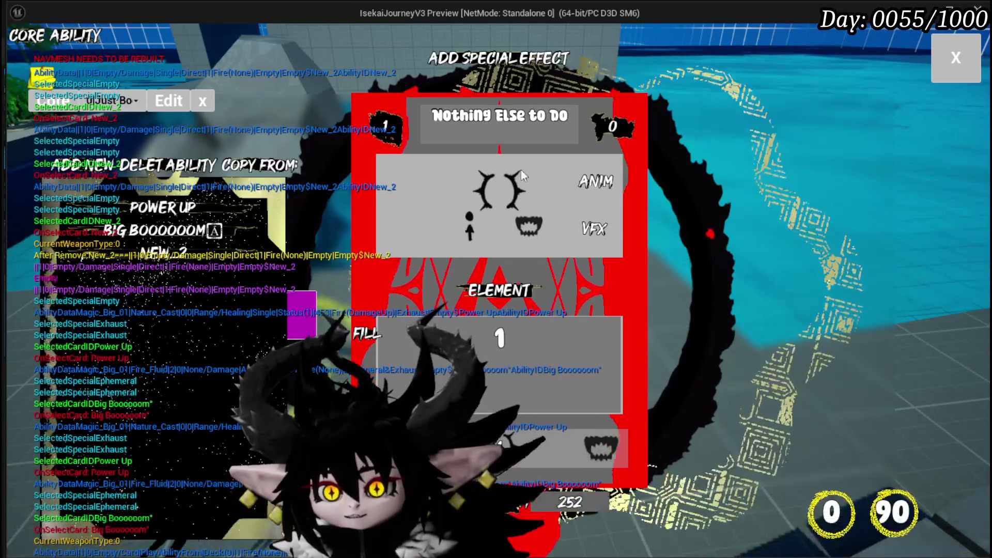
Step: Set the card's element cost value to -3
left_click(374, 338)
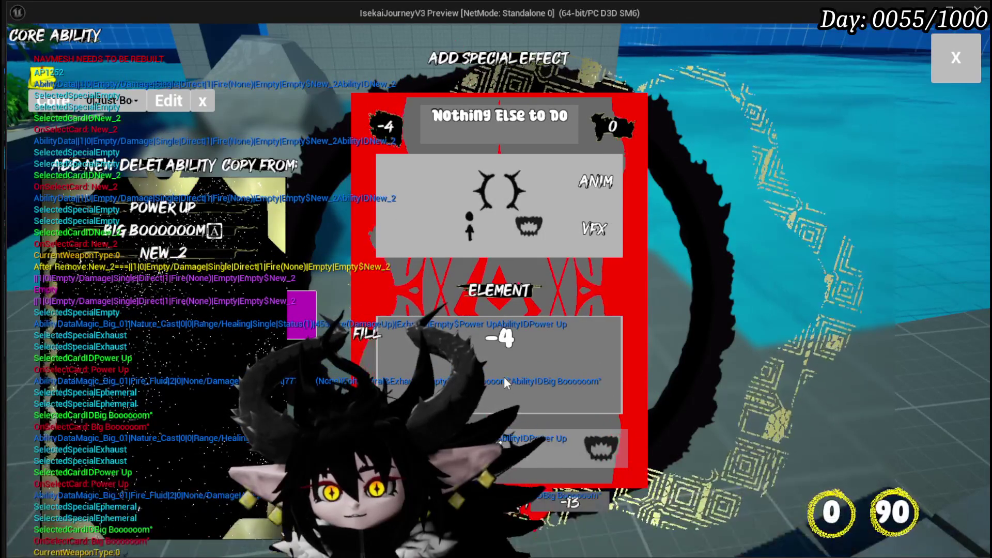
double_click(506, 338)
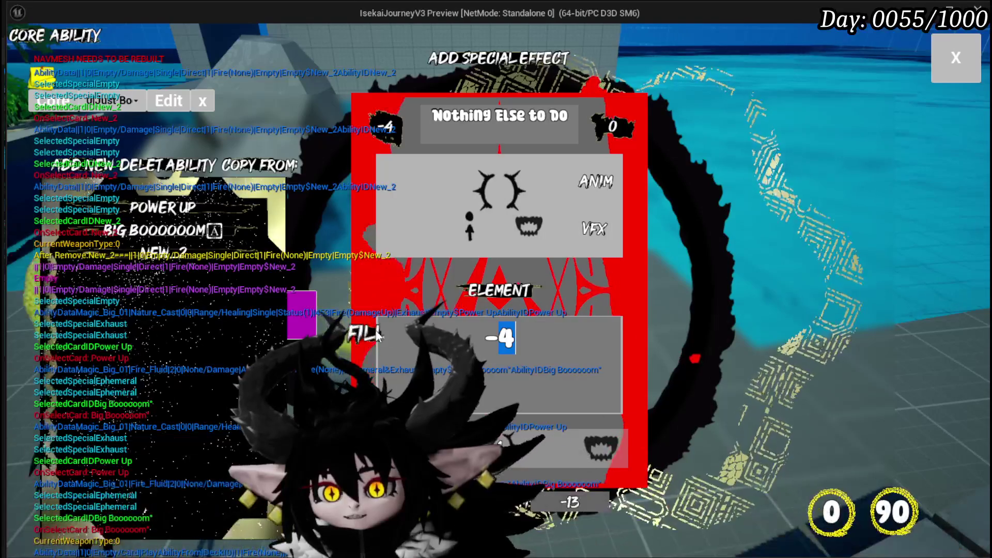
type("3")
key("Return")
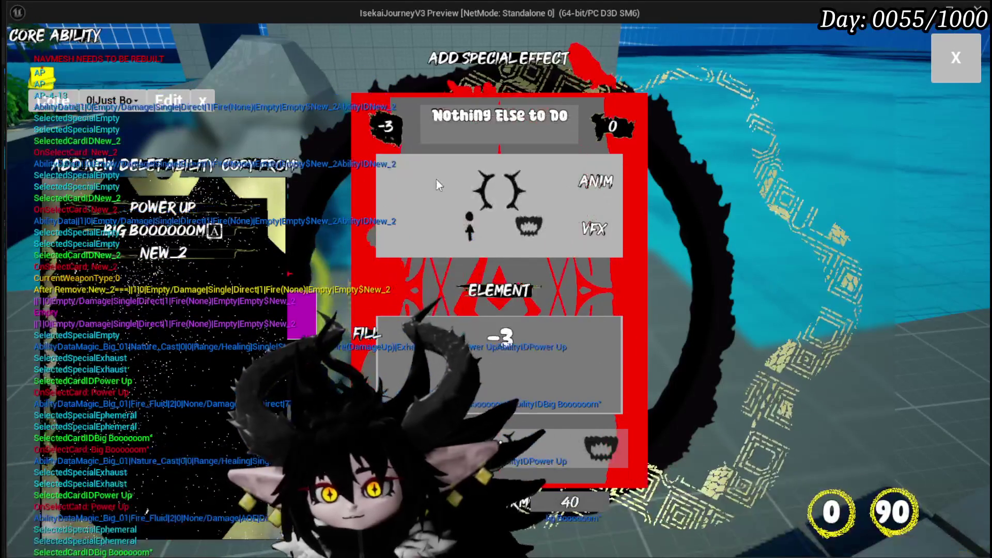
Step: Check the card's targeting options, then pick the ring-shaped Replay effect from the special-effects grid
mouse_move(389, 125)
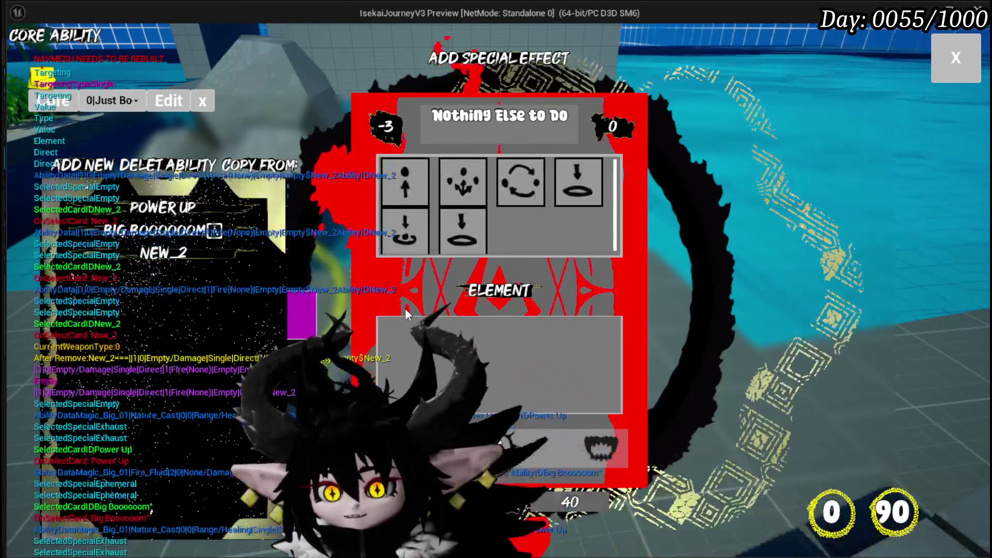
left_click(414, 186)
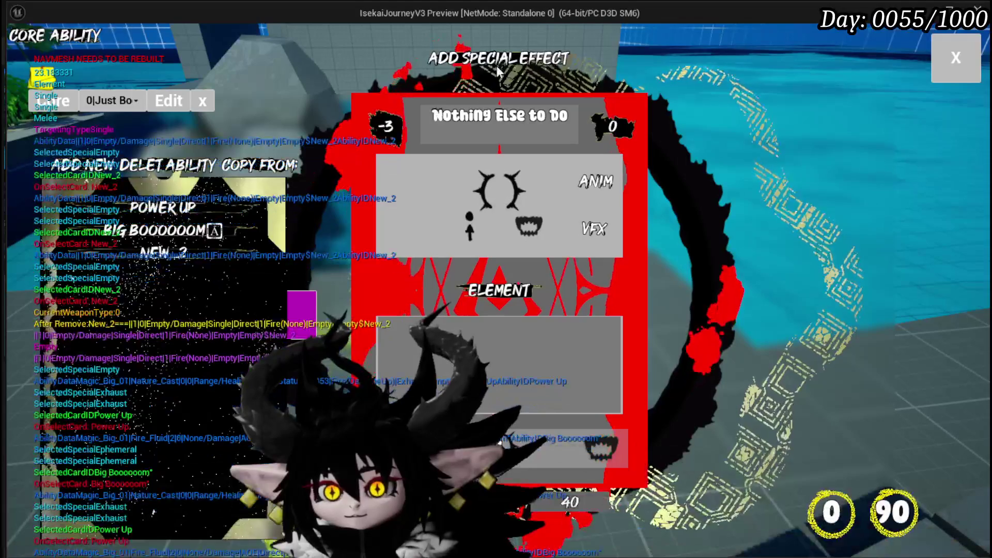
left_click(494, 76)
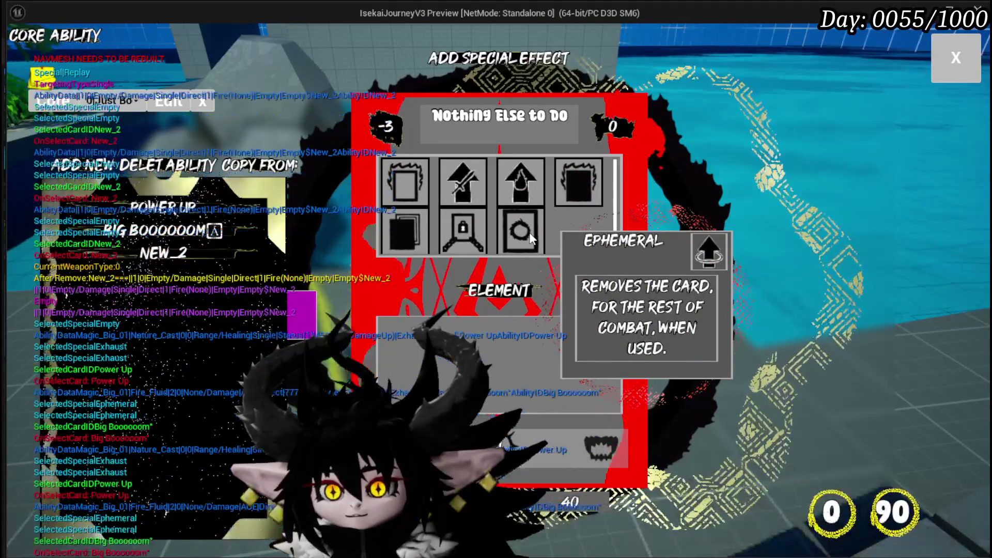
left_click(530, 235)
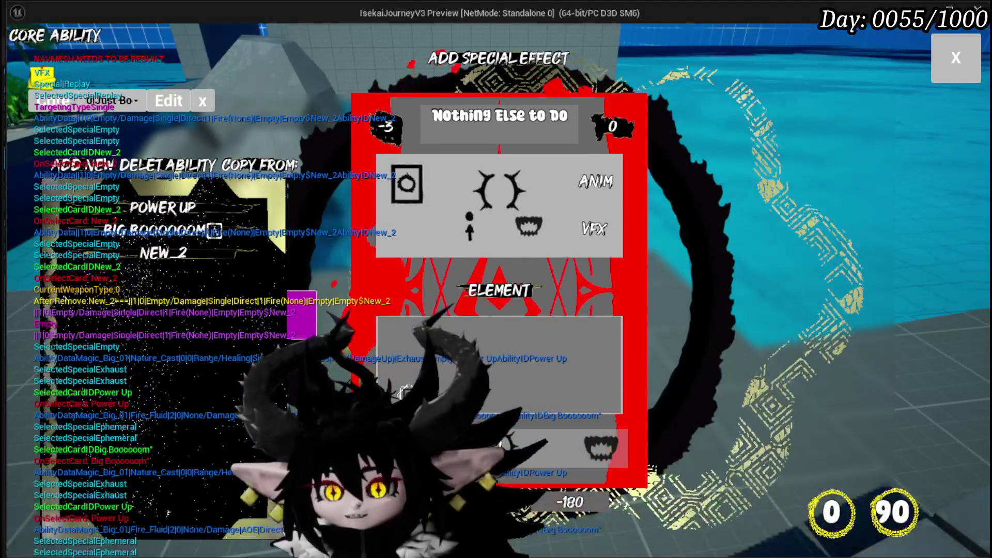
Step: Adjust the card's ability-point cost and enter its mana cost
mouse_move(393, 126)
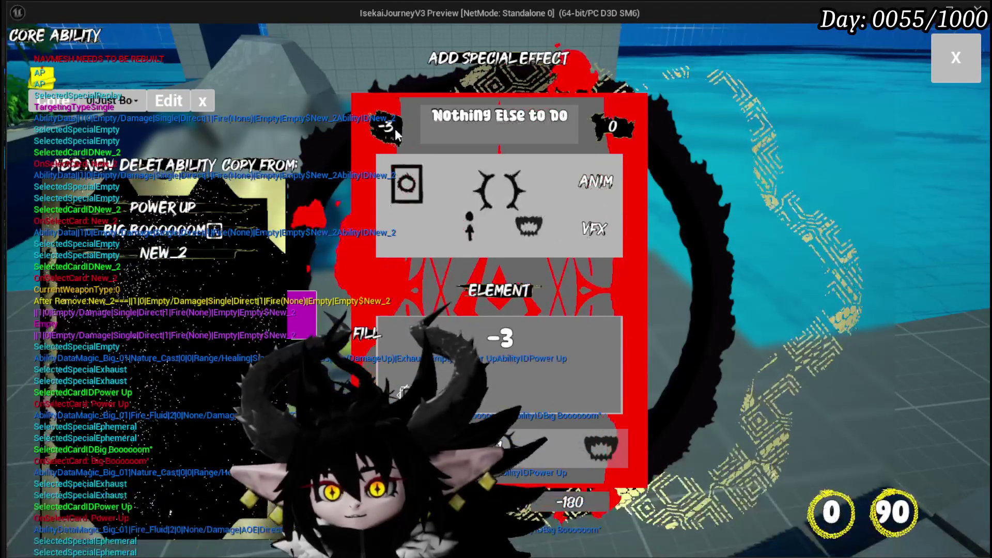
left_click(489, 396)
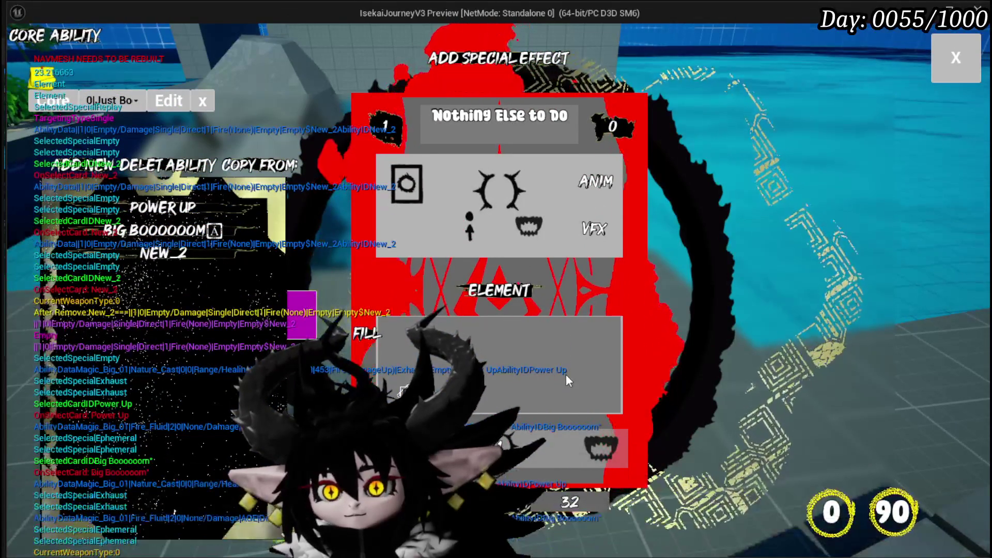
left_click(507, 434)
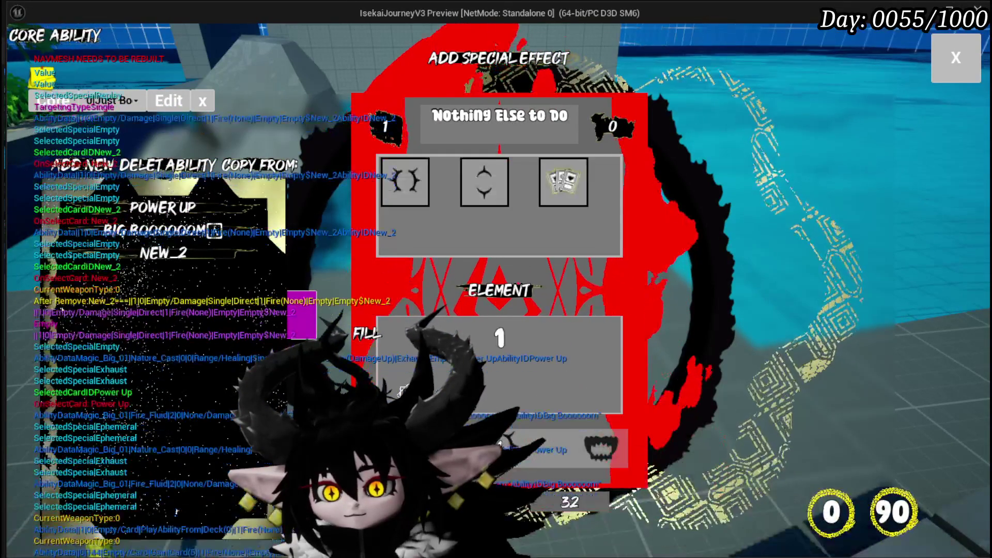
left_click(584, 378)
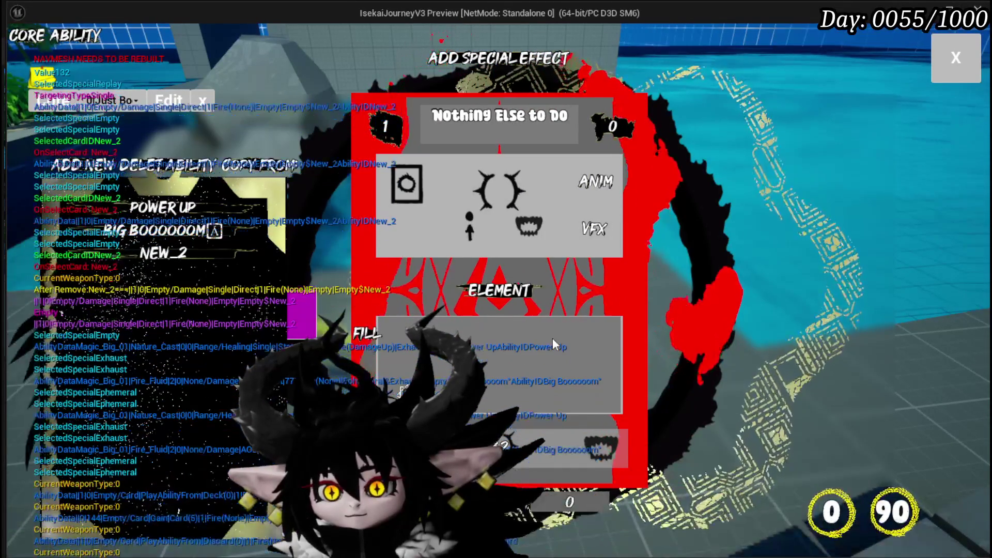
mouse_move(600, 122)
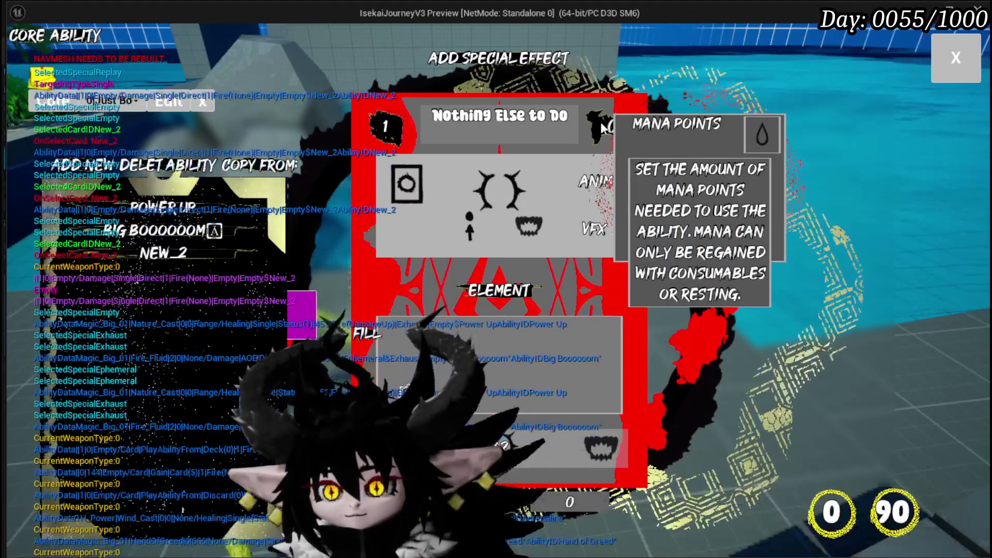
left_click(600, 122)
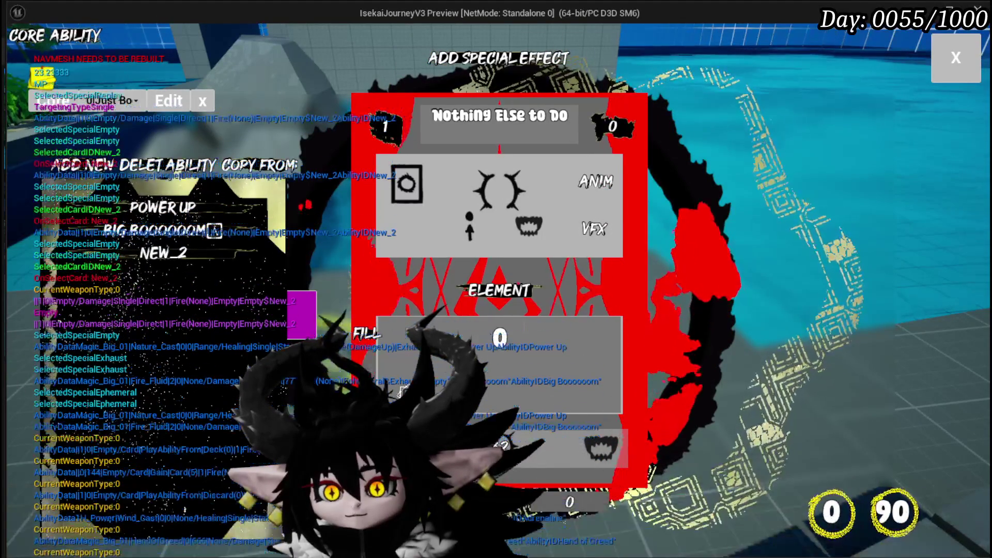
type("100")
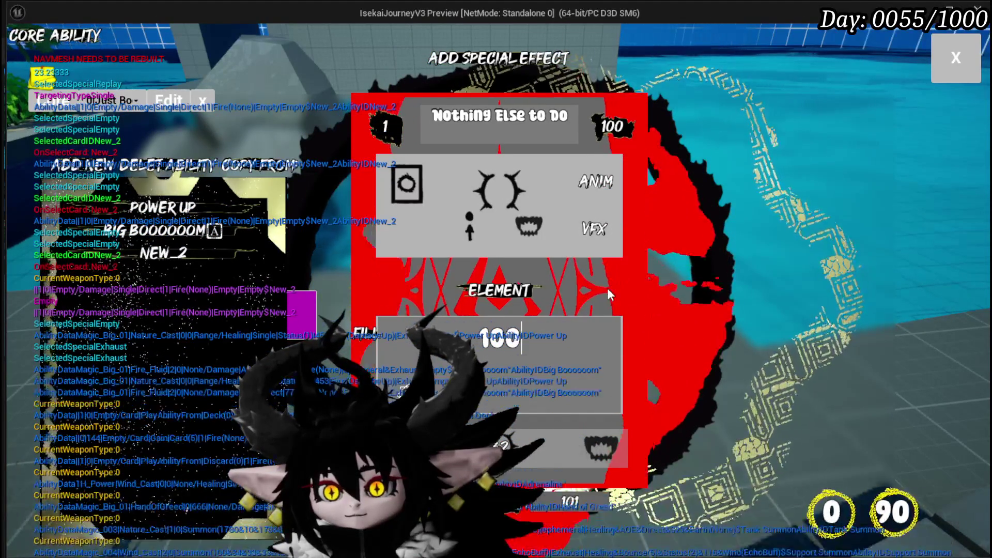
Step: Set the card's fill value to 129
left_click(410, 222)
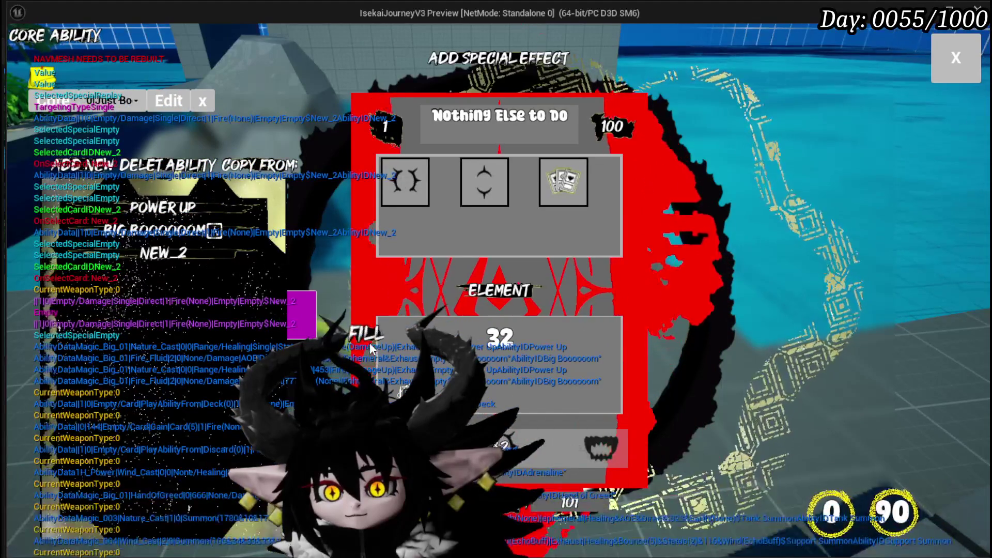
left_click(371, 349)
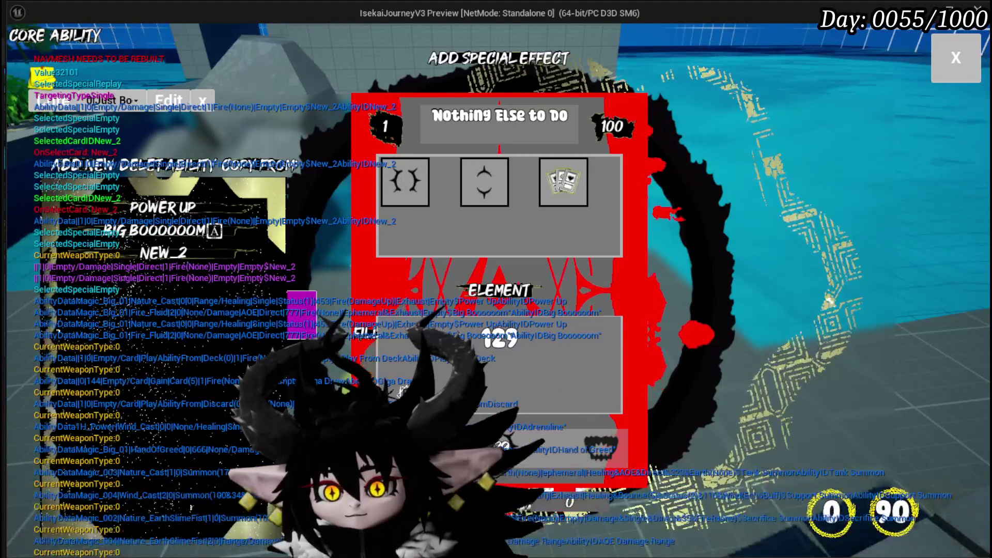
left_click(436, 250)
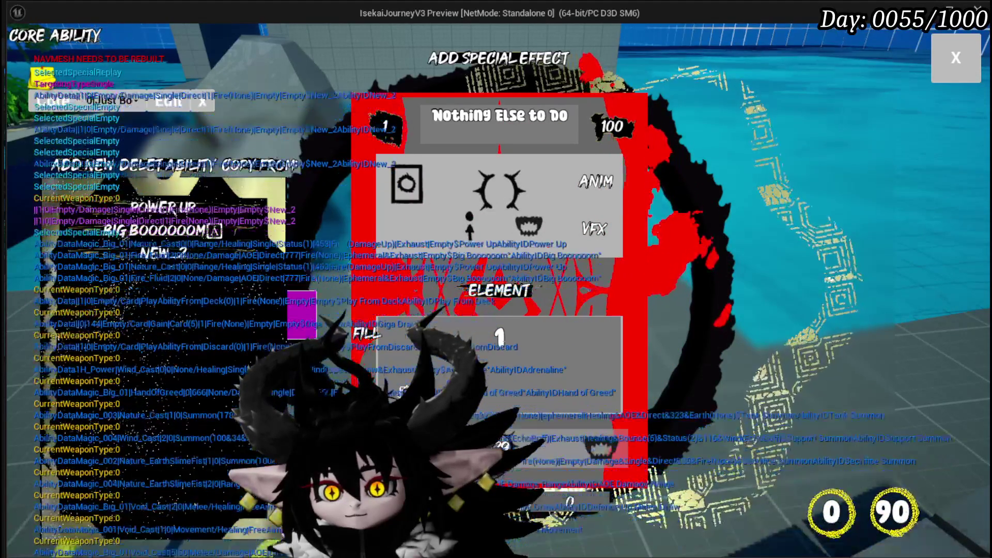
key("BackSpace")
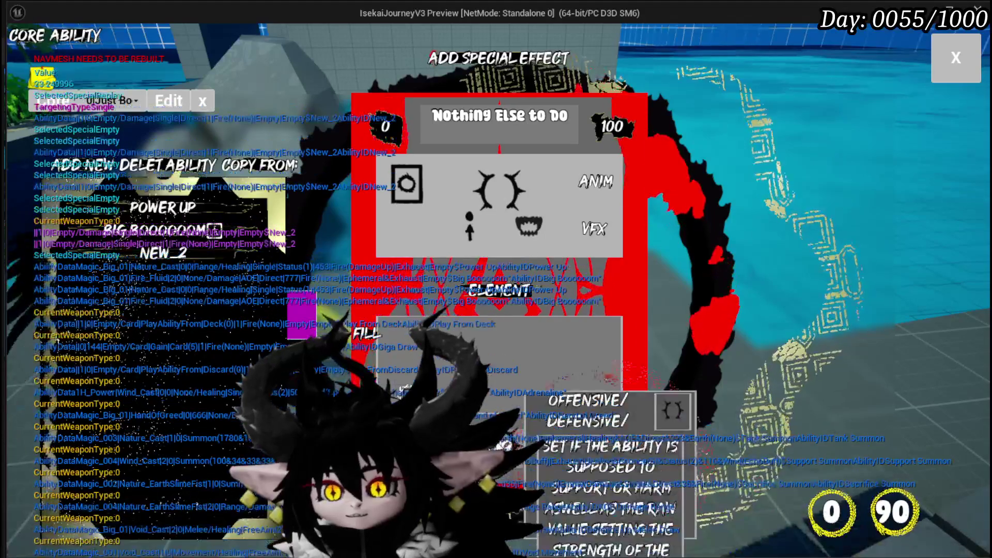
type("129")
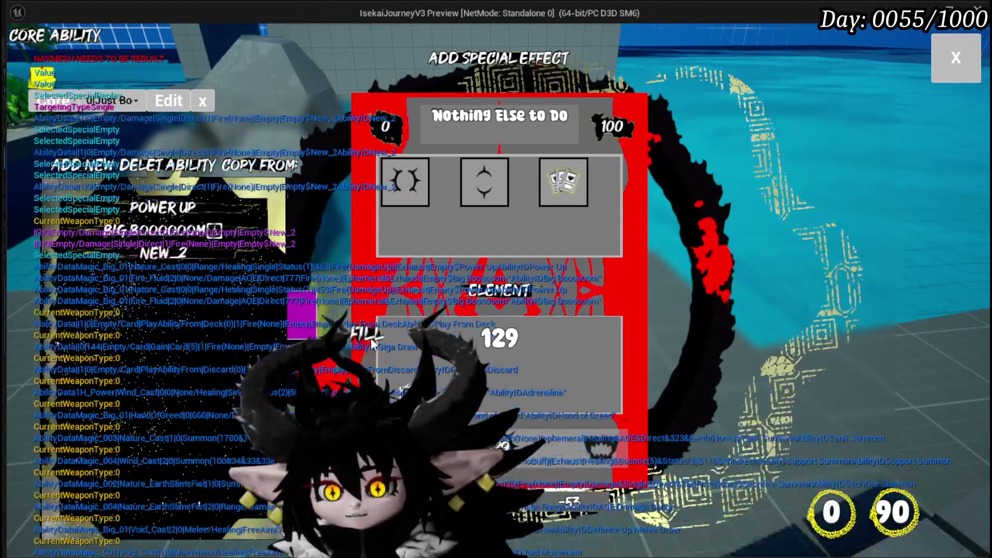
key("Return")
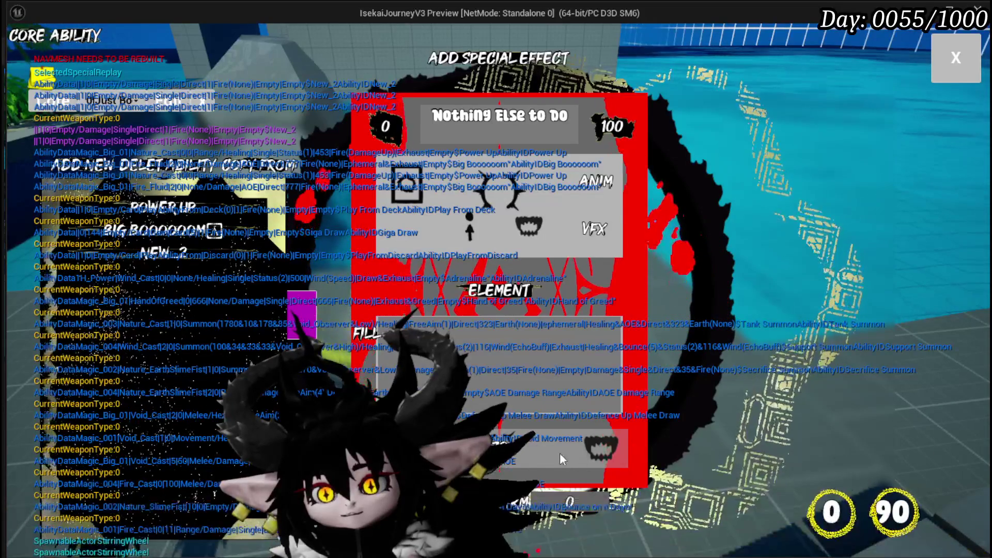
Step: Review the targeting options and TYPE/ELEMENT help, then close the ability editor
left_click(577, 456)
left_click(571, 410)
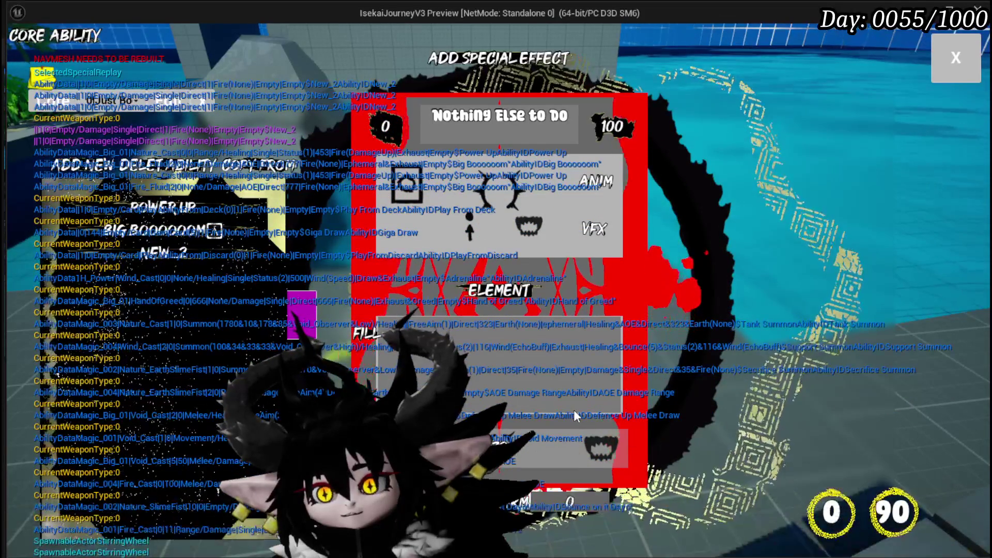
mouse_move(609, 450)
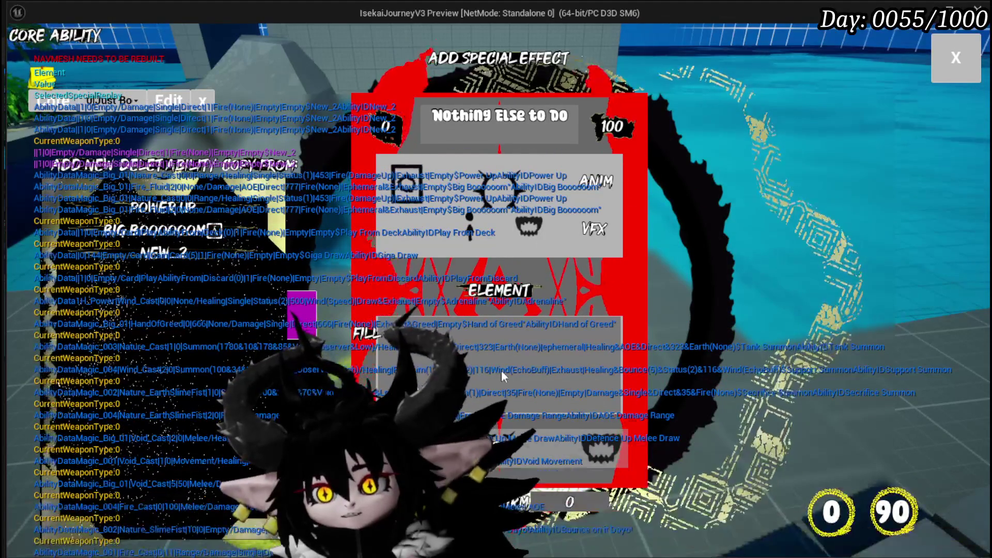
mouse_move(495, 294)
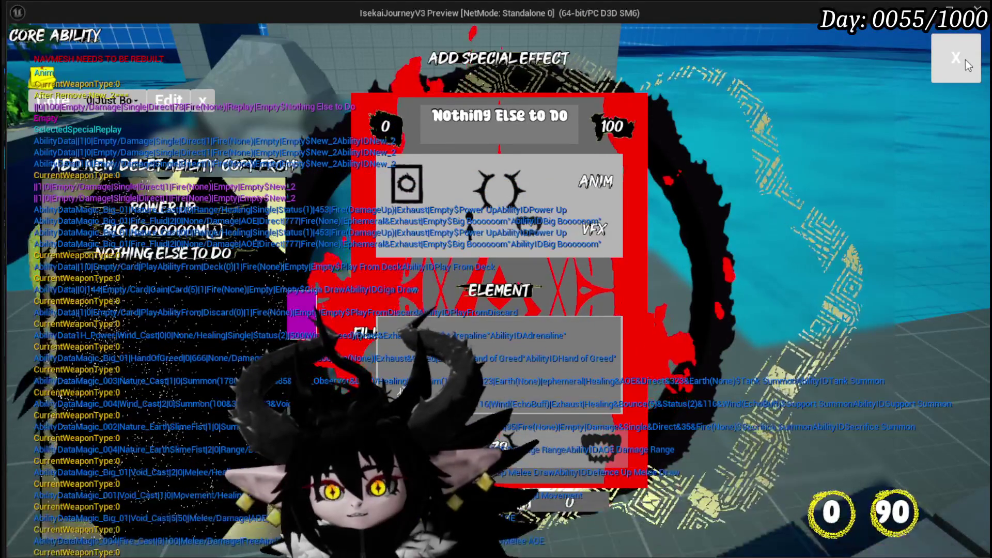
left_click(965, 60)
key("w")
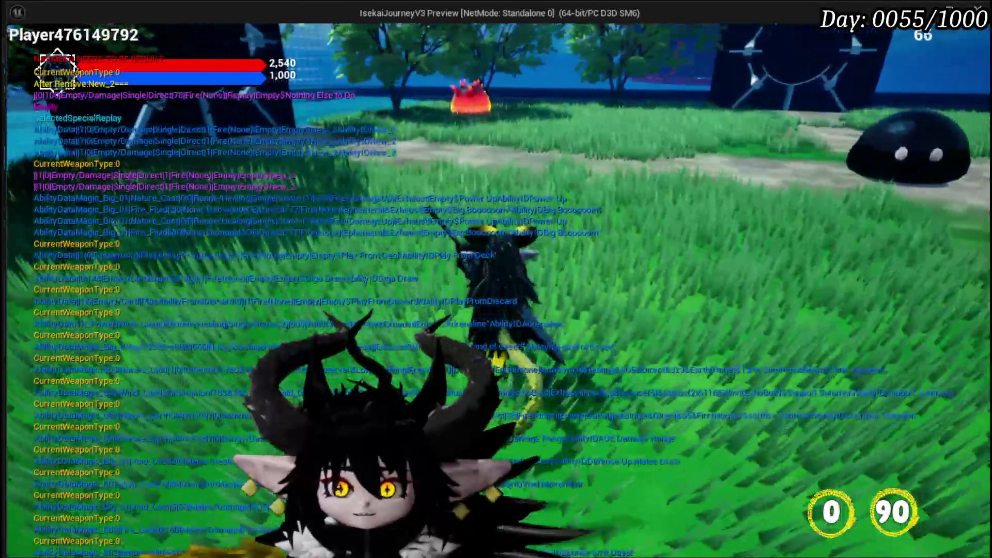
Step: Save the game from the pause menu and walk into the fire slime to start combat
key("Escape")
left_click(505, 274)
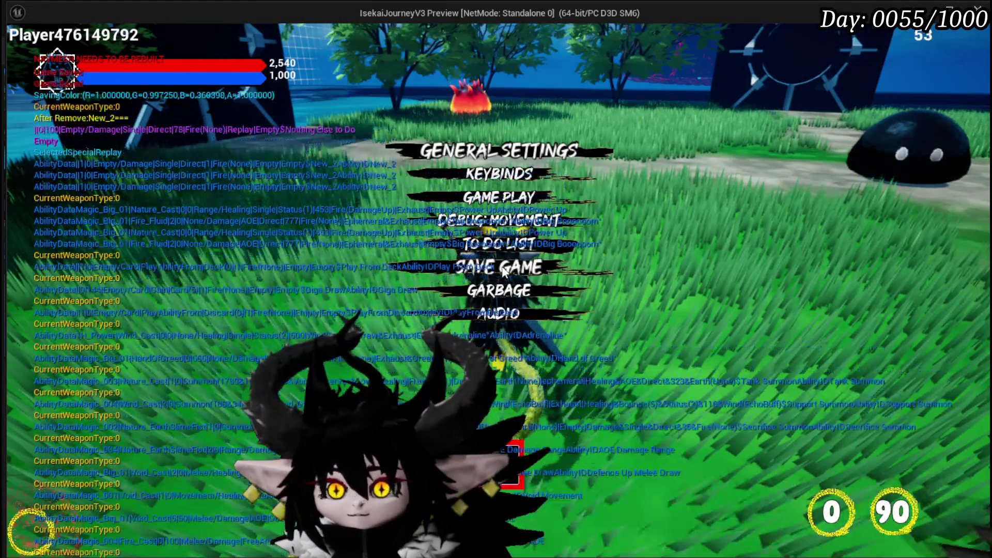
key("Escape")
key("w")
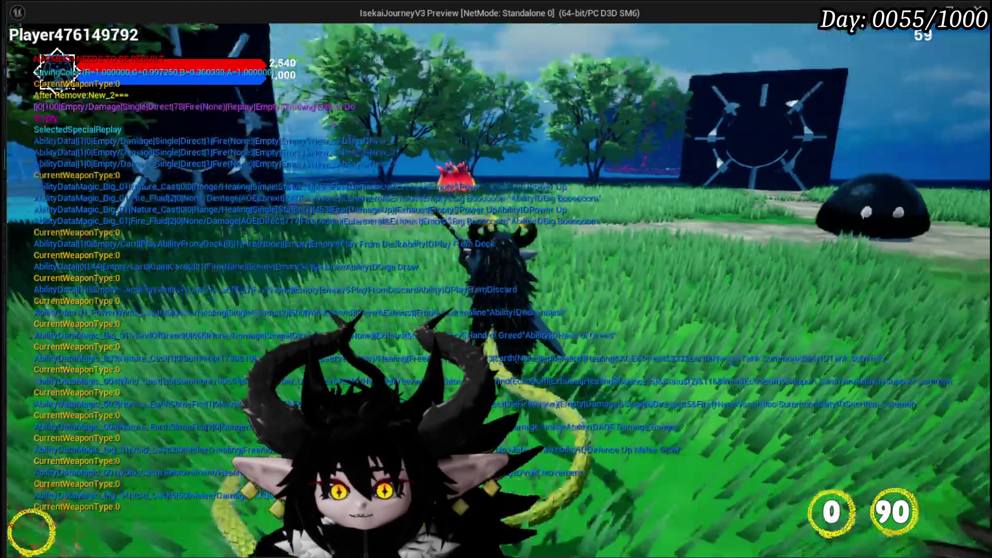
key("w")
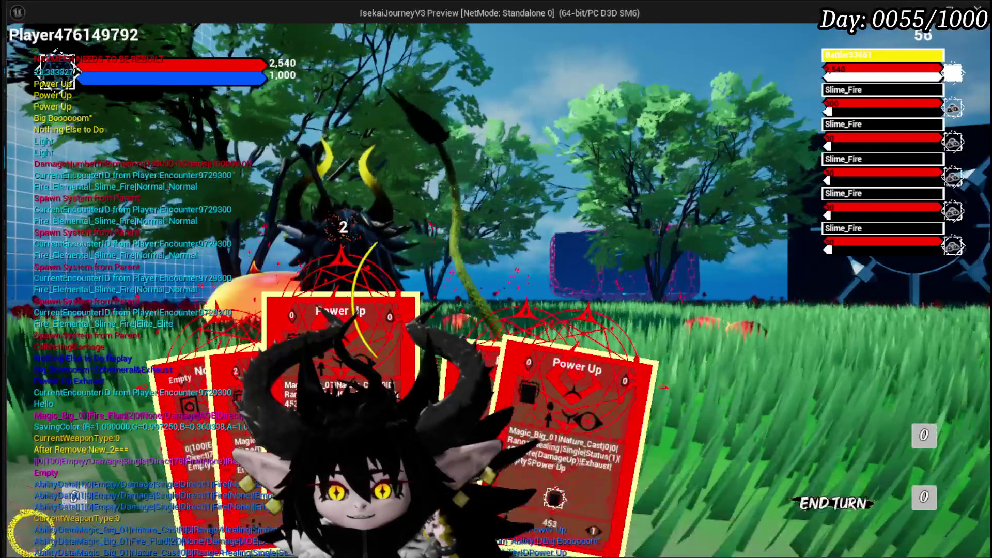
Step: Play Power Up, then drag Big Booooom onto the fire slimes to defeat all five
left_click(573, 402)
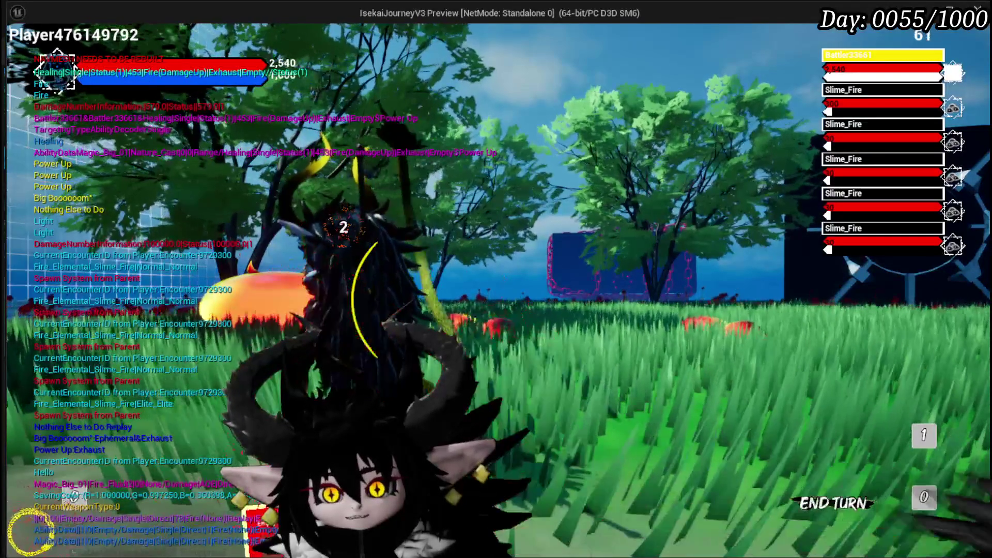
left_click_drag(351, 362, 629, 403)
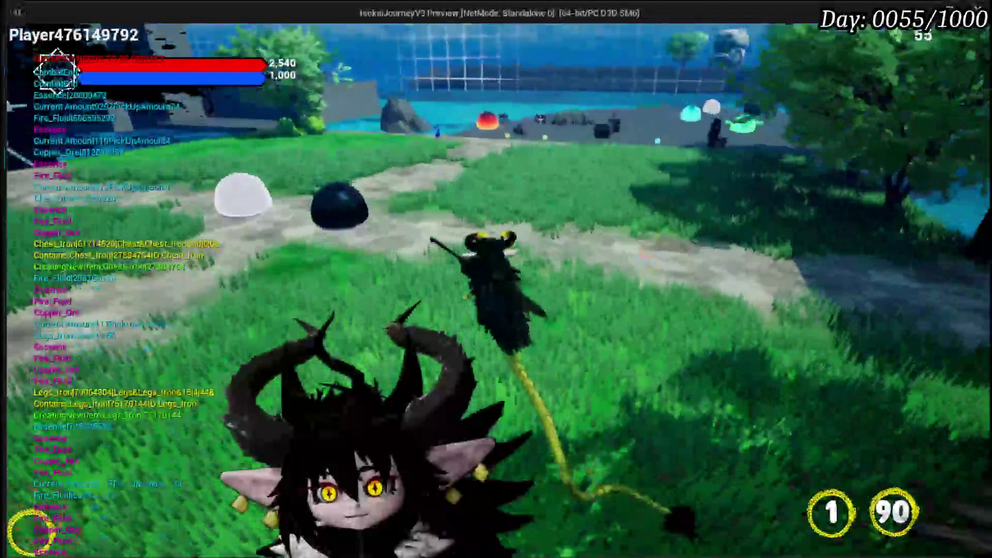
Step: In the pause menu's Equipment screen, view the creature cards and the equipped summon's skill list
key("Escape")
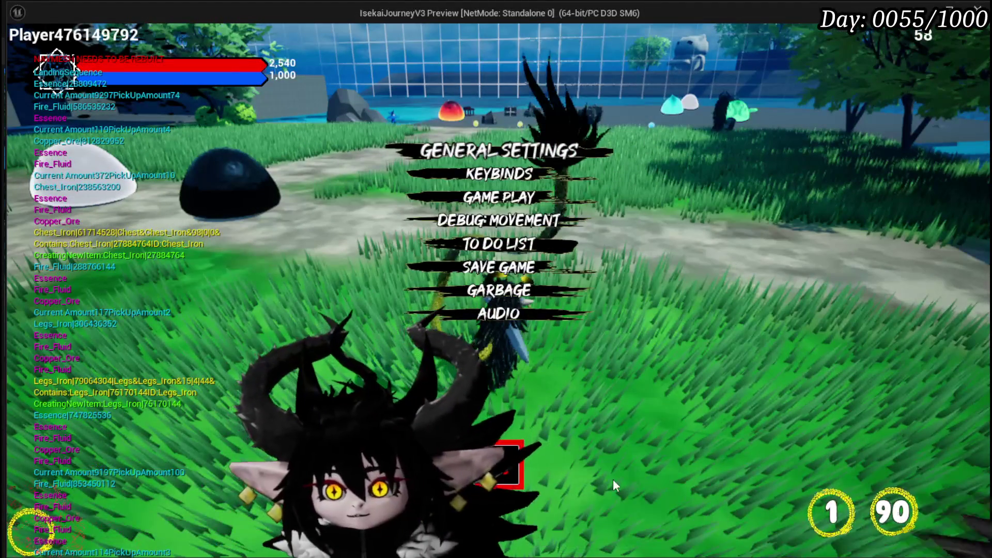
key("Escape")
key("Tab")
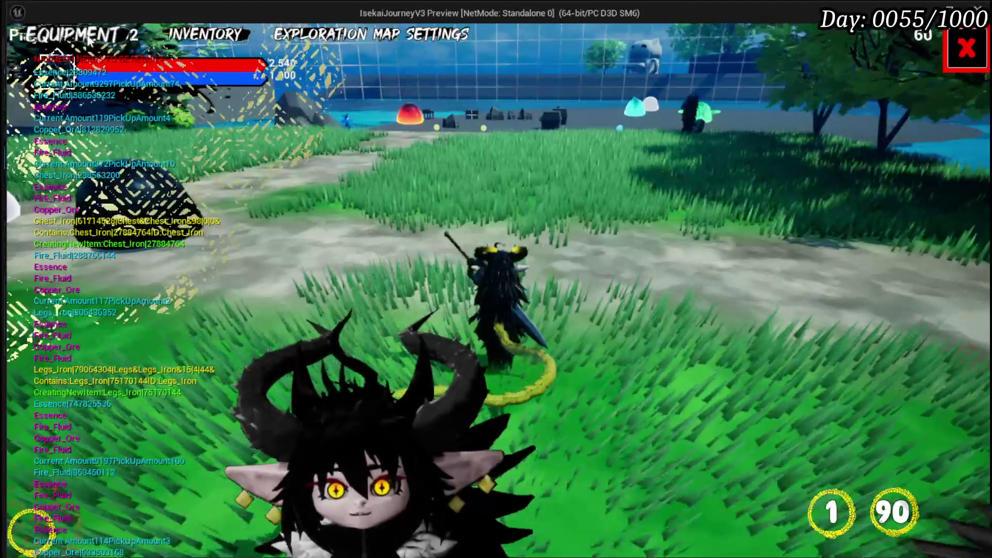
left_click(356, 283)
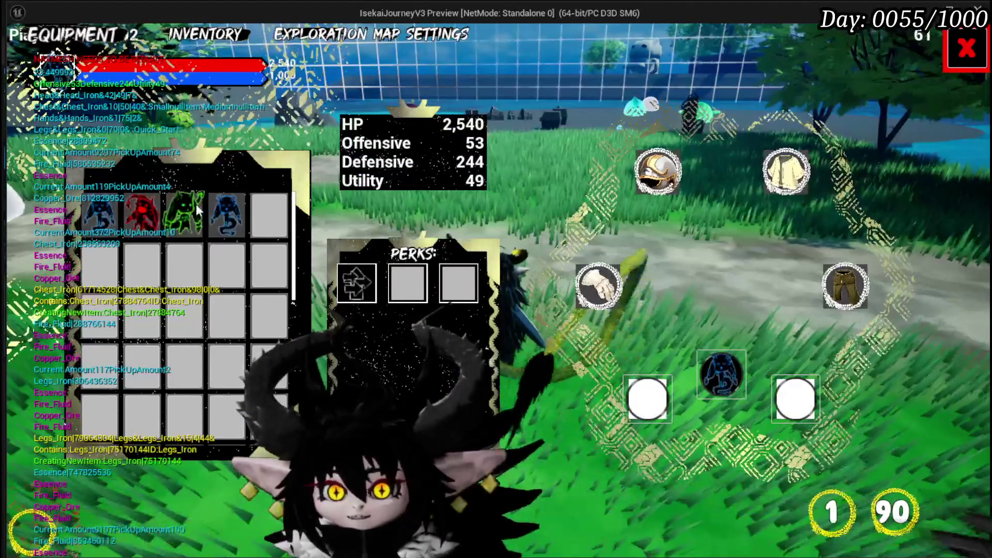
left_click(225, 211)
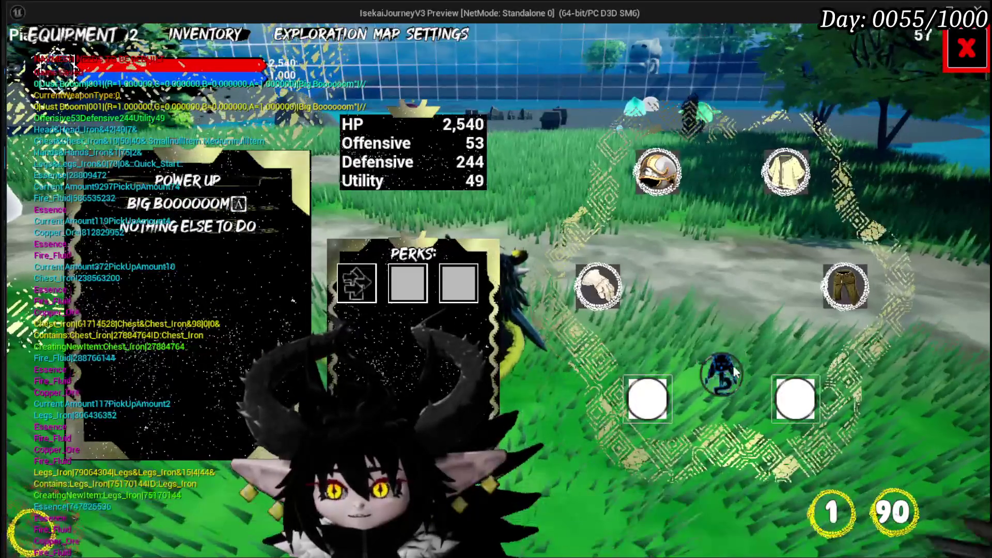
mouse_move(155, 229)
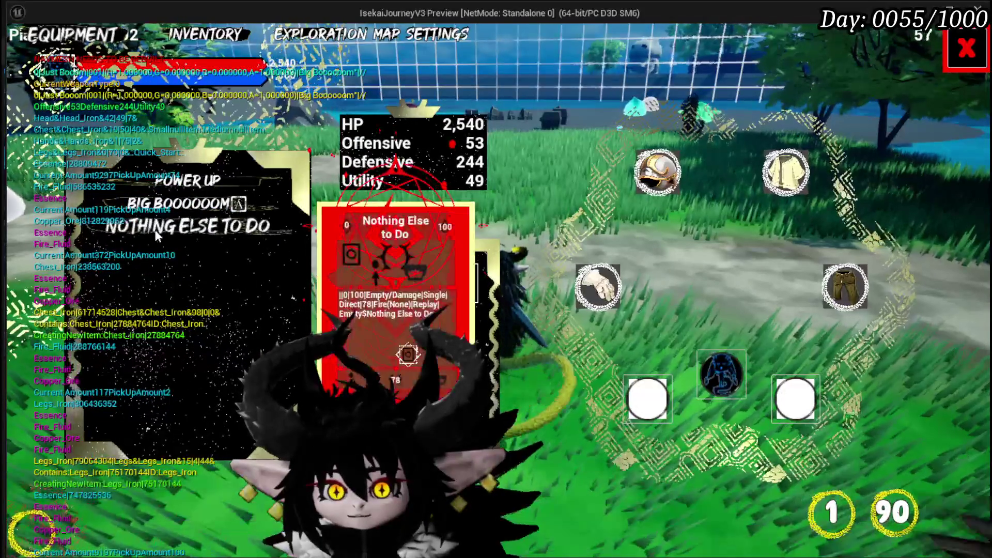
left_click(735, 376)
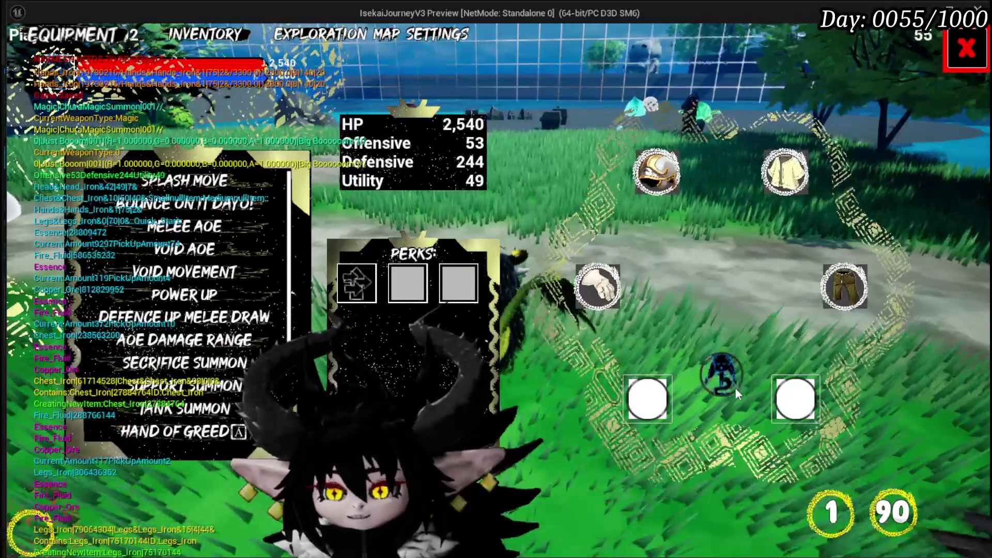
mouse_move(198, 294)
scroll(199, 293, "down", 3)
scroll(198, 293, "down", 2)
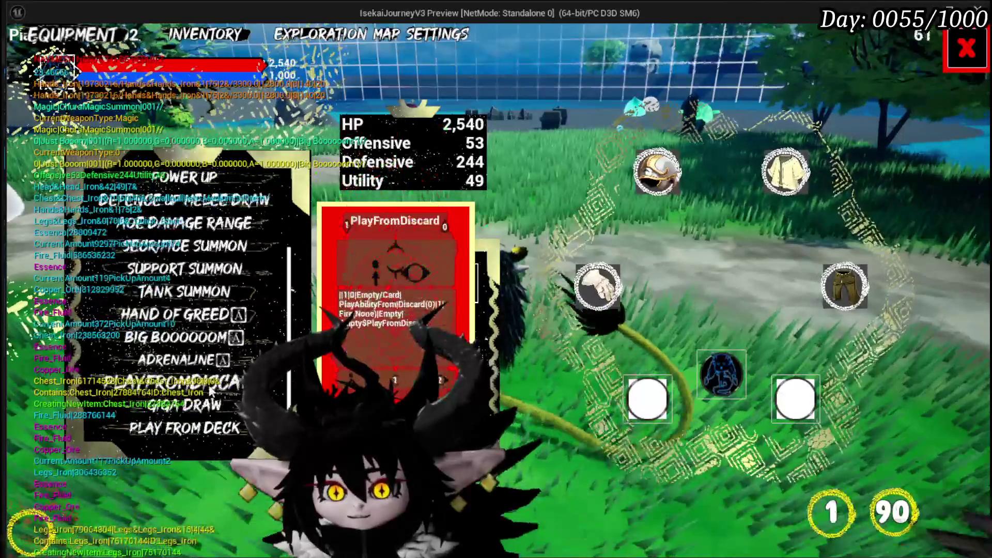
left_click(728, 382)
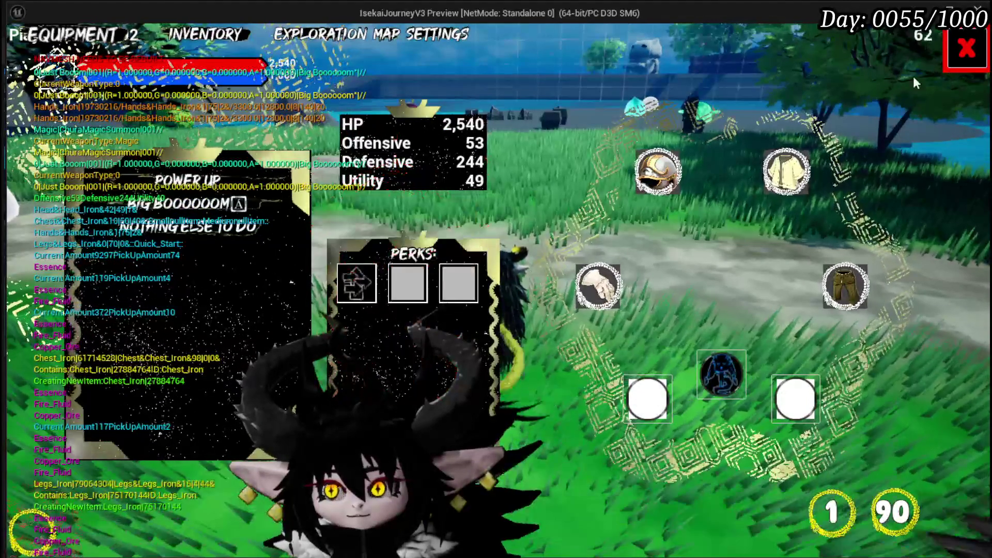
key("Escape")
Step: Walk the character across the beach onto the grey arena beside the cyan slime
key("w")
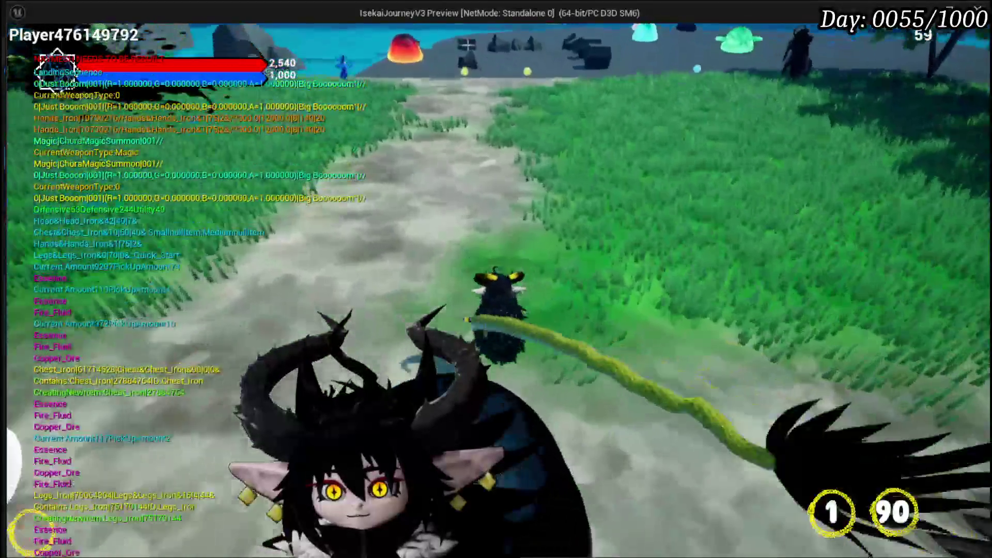
key("w")
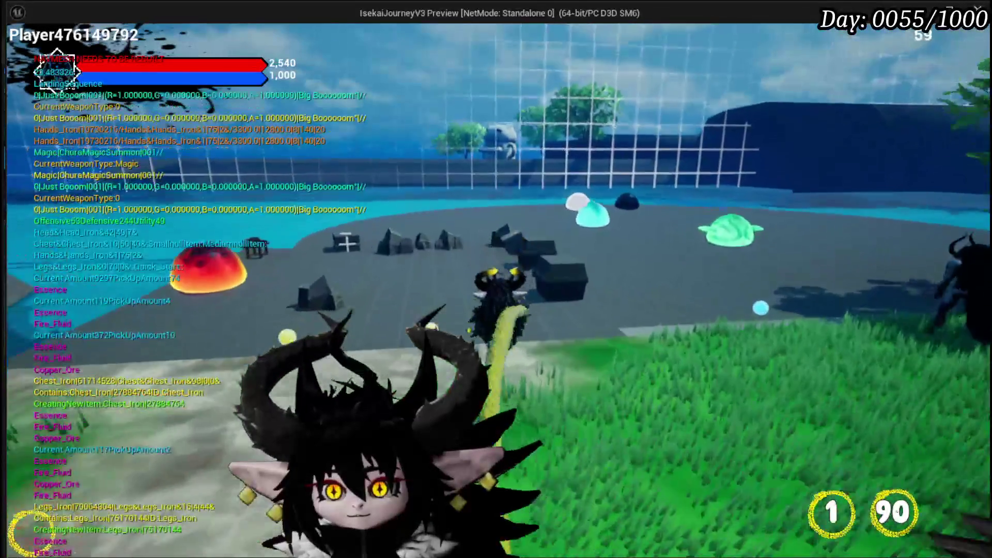
key("w")
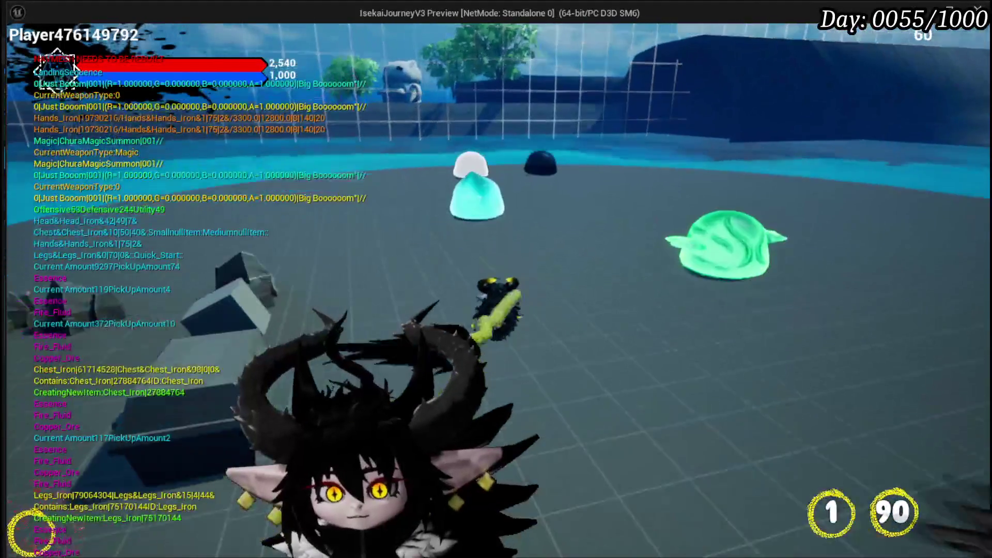
key("w")
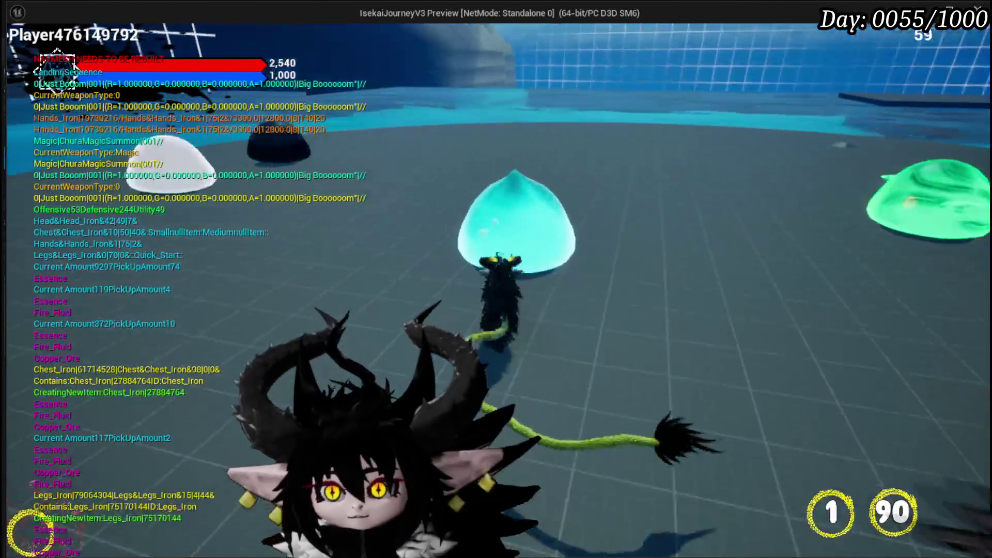
Step: Attack the cyan slime to start a card battle and cast Big Booooom on the slimes
left_click(496, 279)
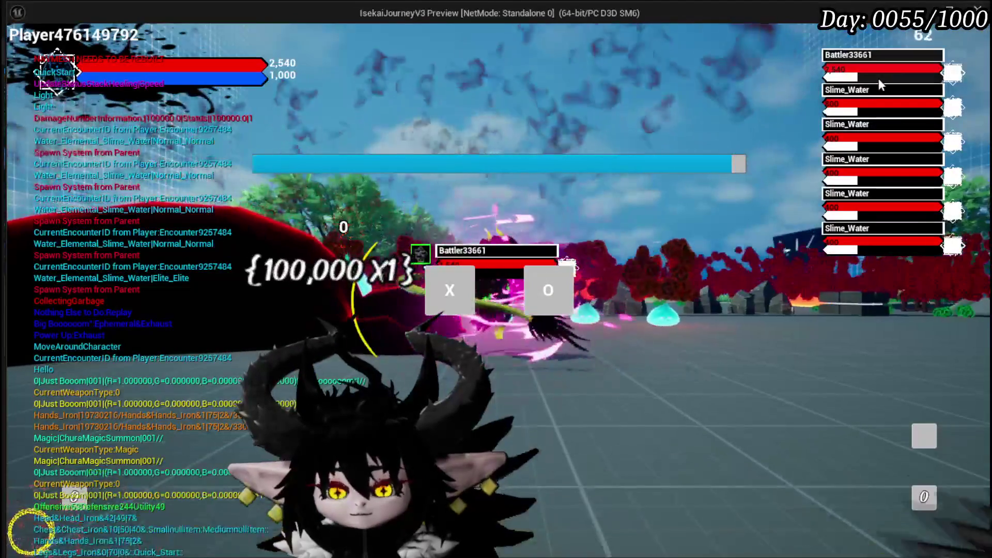
left_click(445, 290)
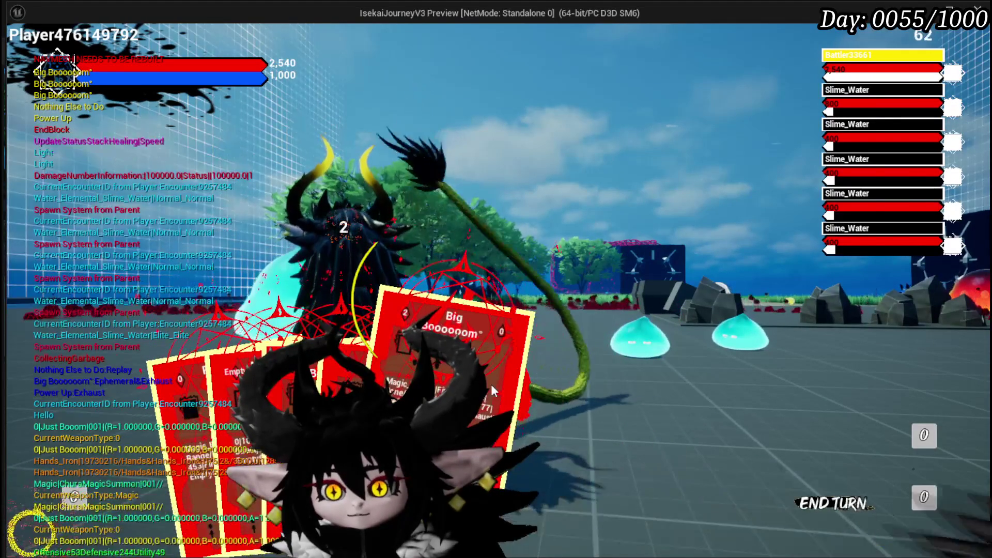
left_click(491, 384)
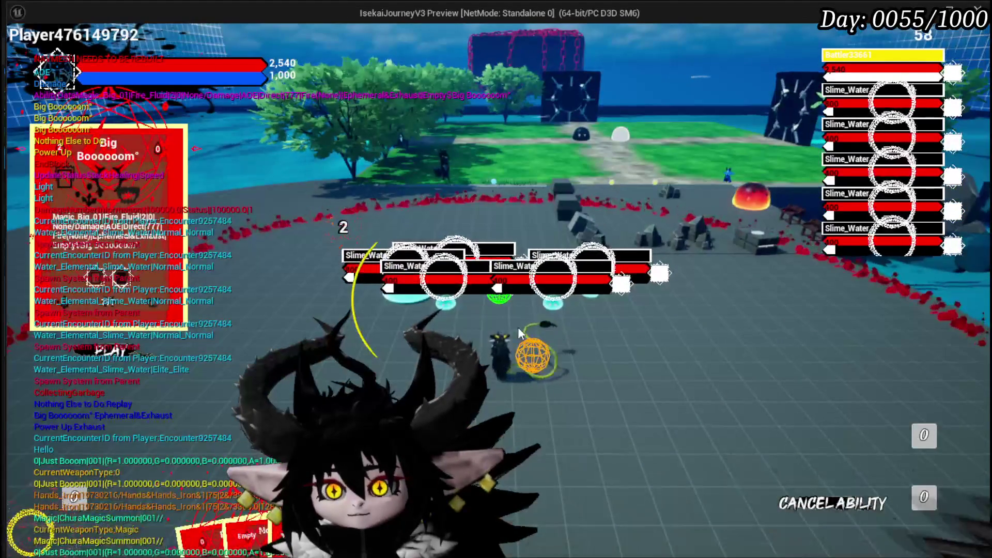
left_click(518, 332)
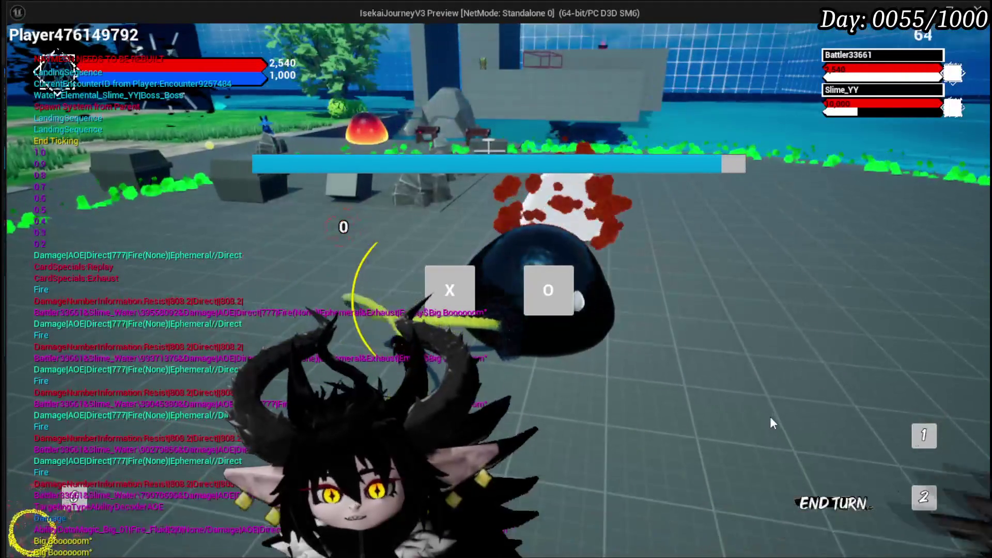
Step: Continue the Slime_YY boss fight by firing Power Up, then pick Nothing Else to Do
left_click(456, 301)
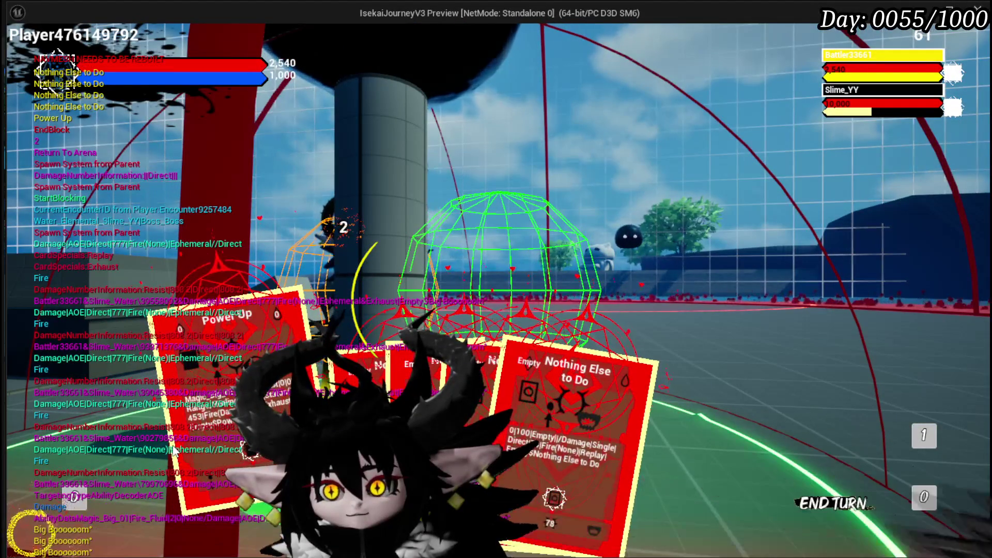
left_click(190, 432)
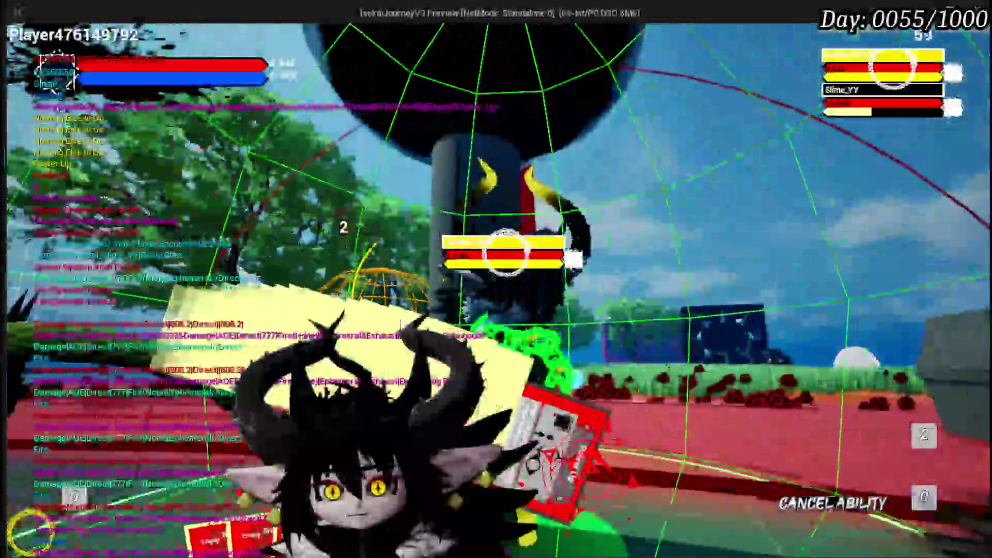
left_click(403, 324)
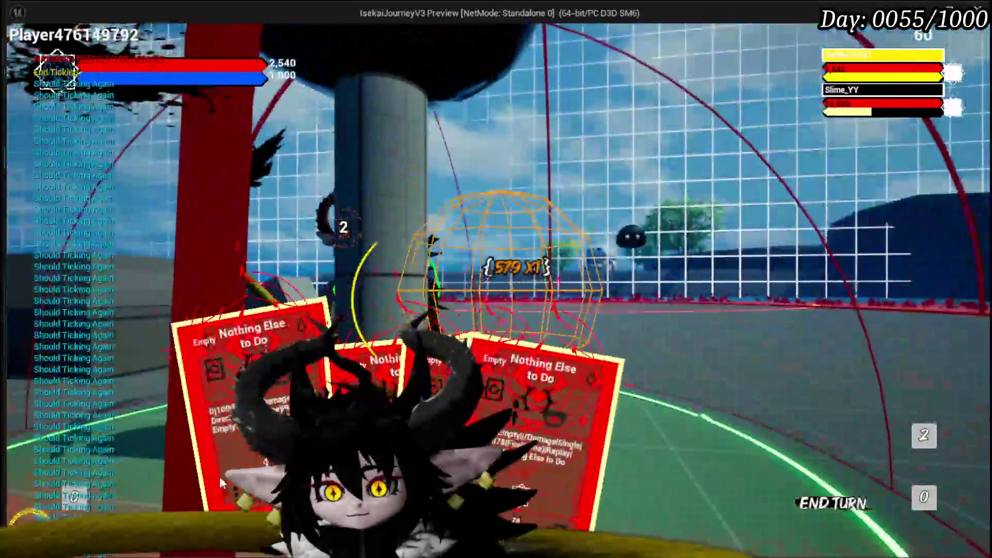
left_click(253, 392)
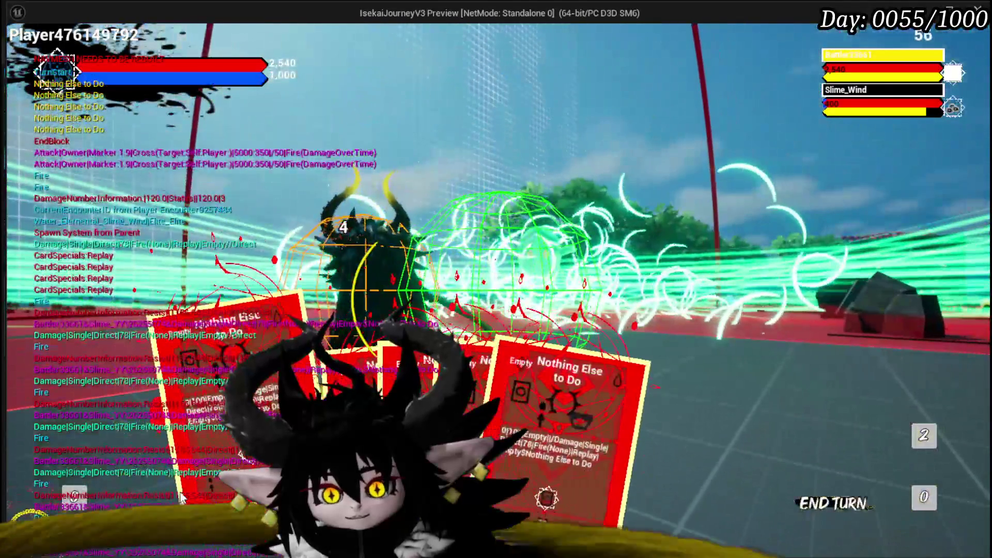
Step: Cast Nothing Else to Do on Slime_Wind to finish the battle
left_click(222, 377)
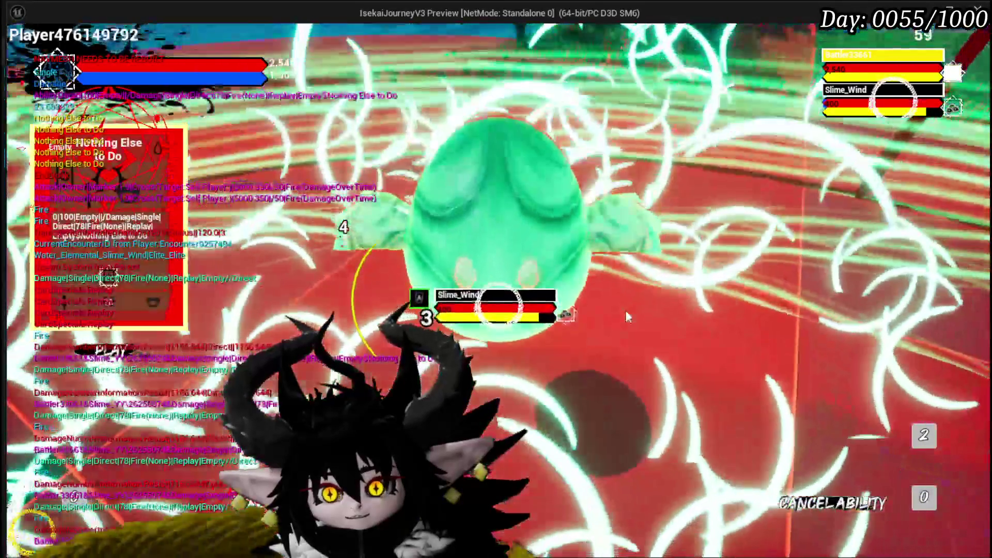
left_click(626, 316)
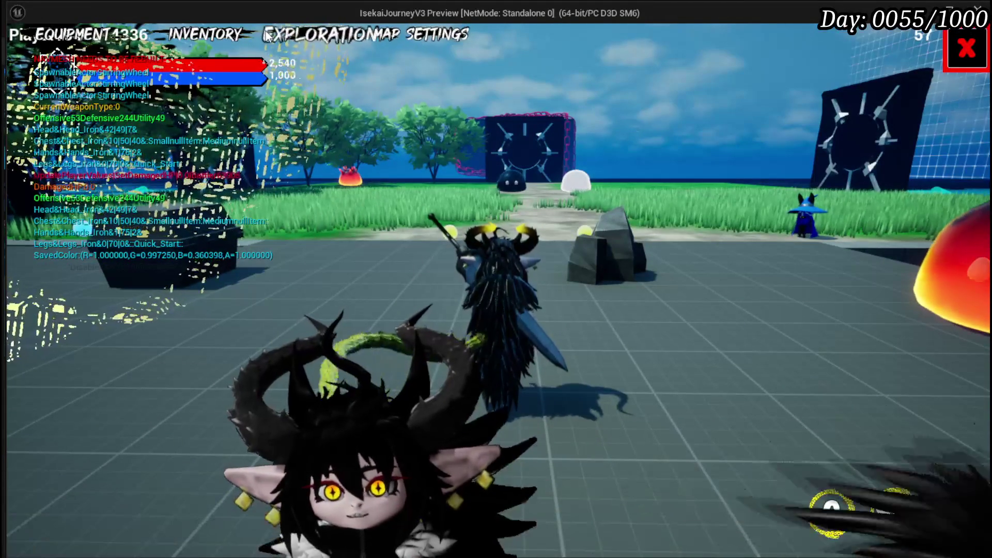
Step: Open the settings menu's to-do list and add the note 'AP And MP are bugged'
left_click(450, 35)
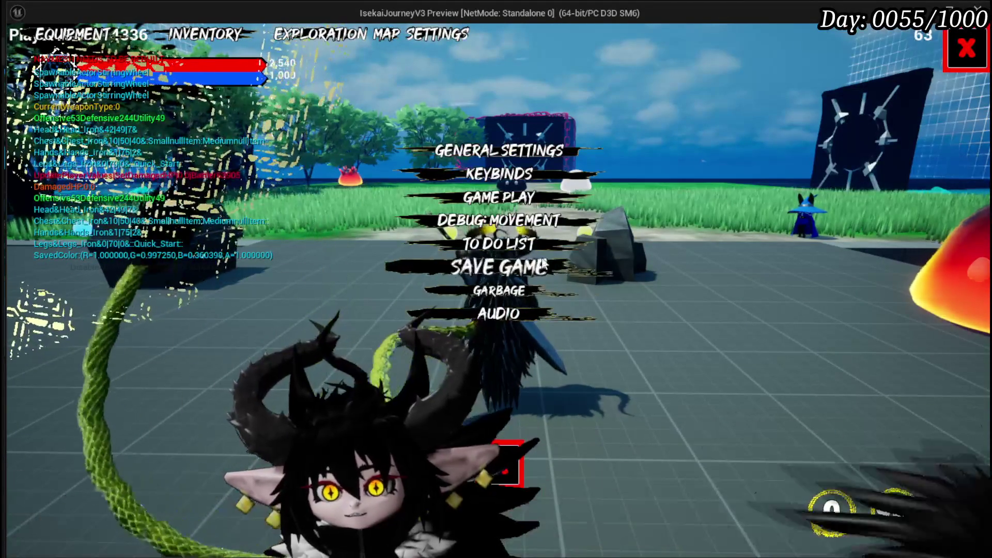
left_click(543, 243)
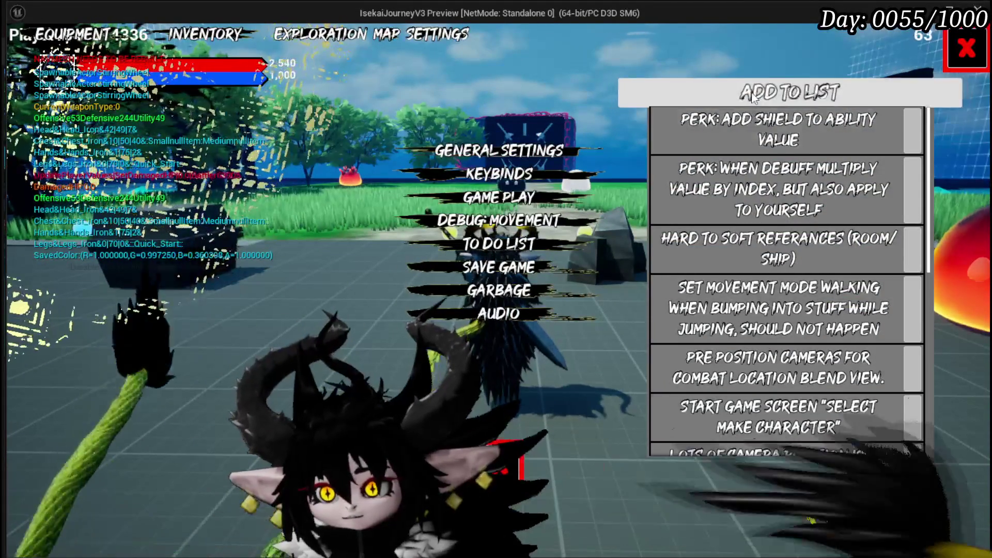
scroll(753, 258, "down", 10)
scroll(754, 258, "down", 2)
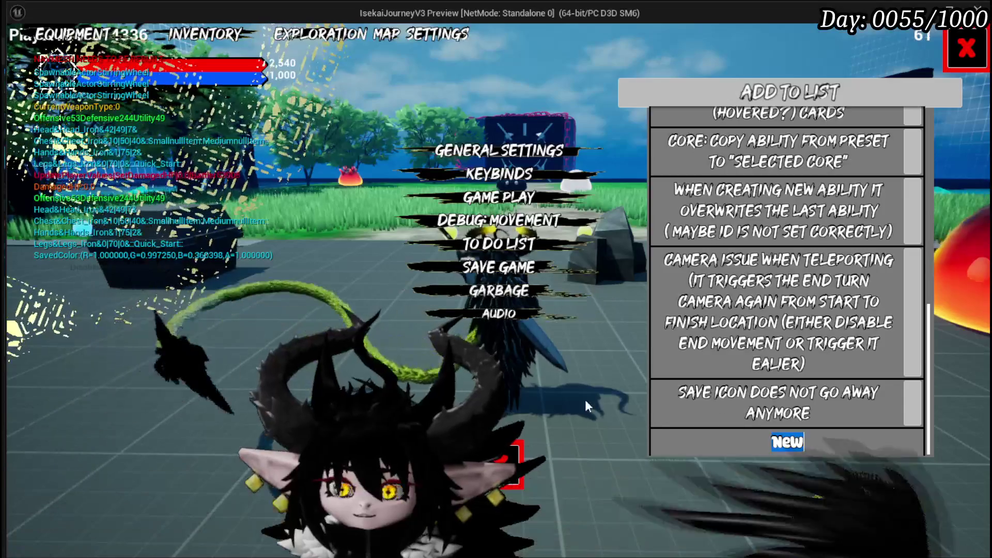
type("AP And MP")
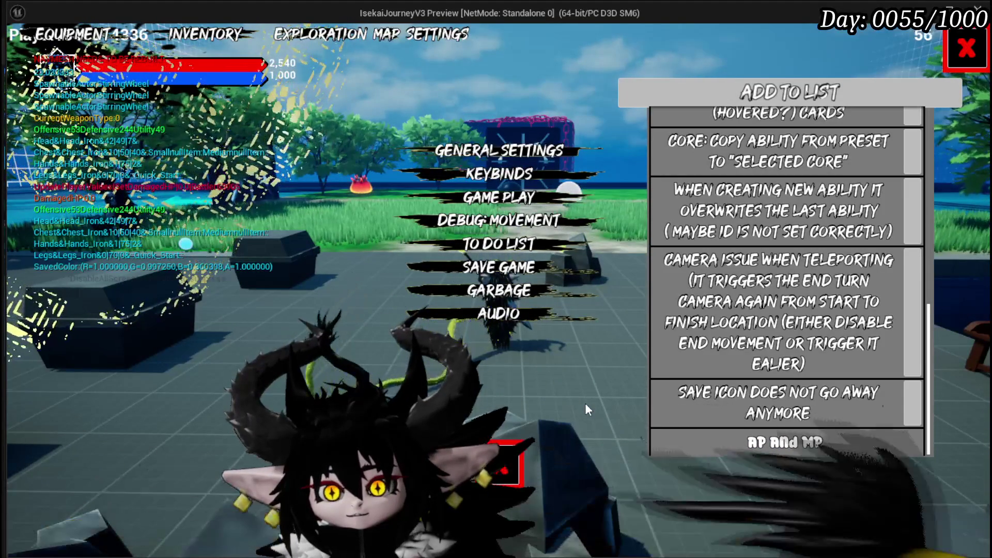
type(" are bugged")
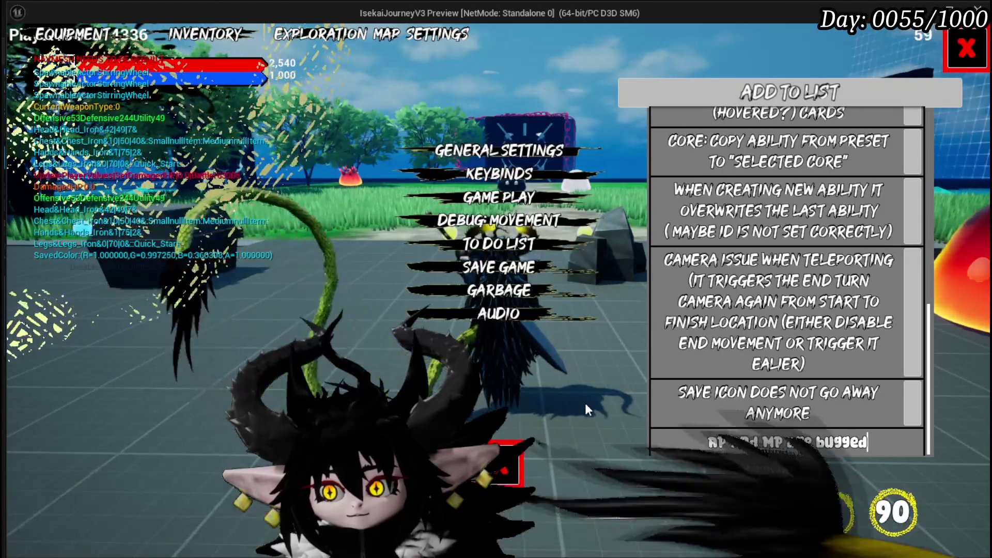
key("Return")
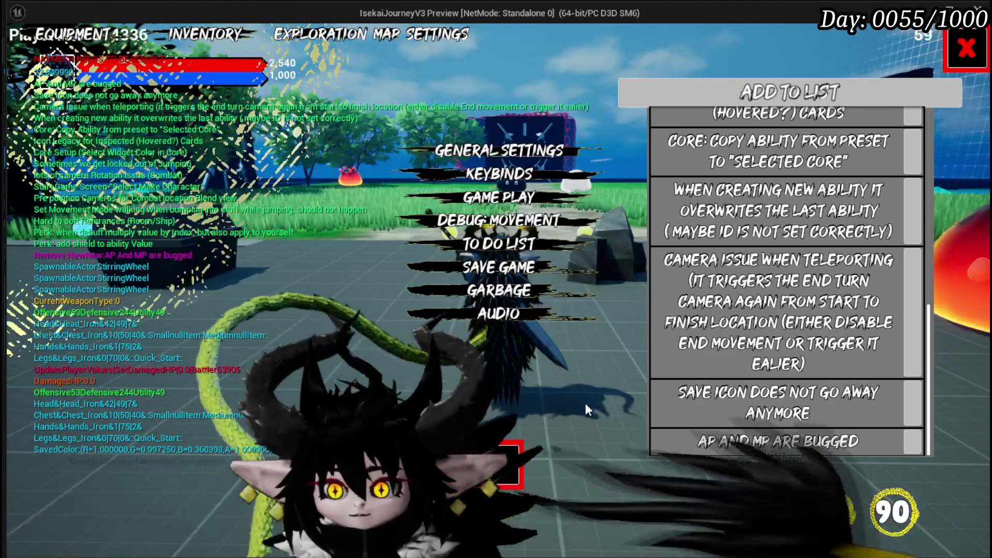
Step: Scroll the to-do list down to the camera teleporting issue entry
scroll(798, 232, "up", 1)
scroll(798, 232, "up", 3)
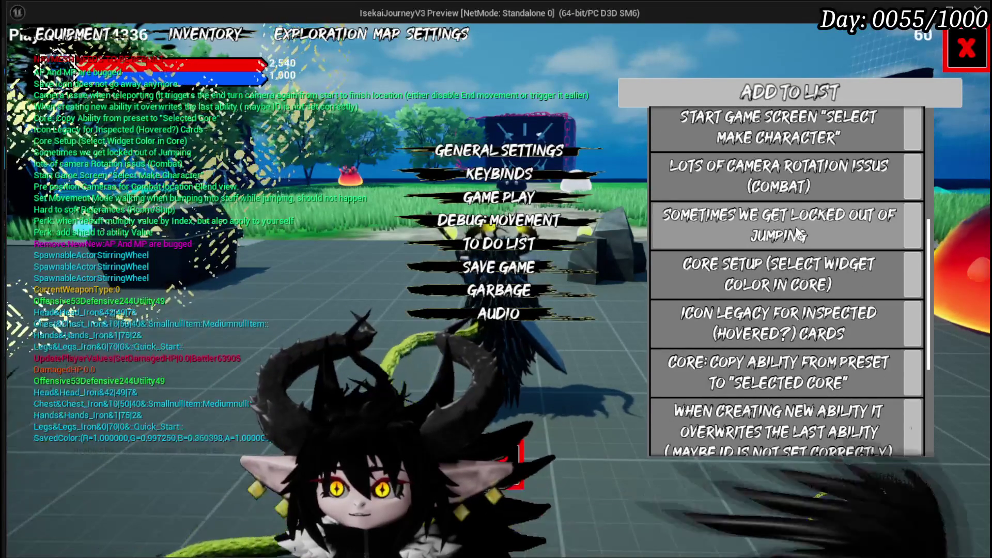
scroll(797, 234, "down", 1)
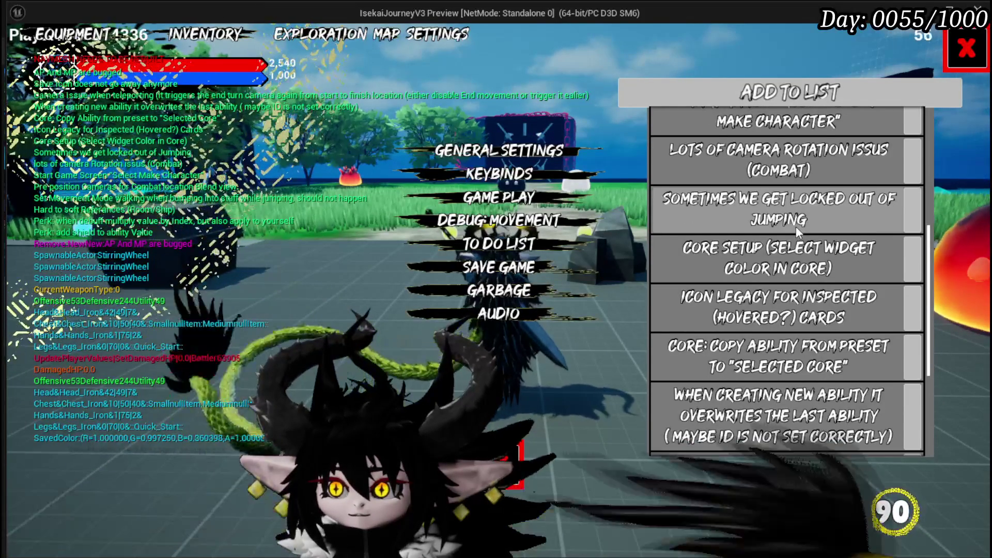
scroll(795, 227, "down", 2)
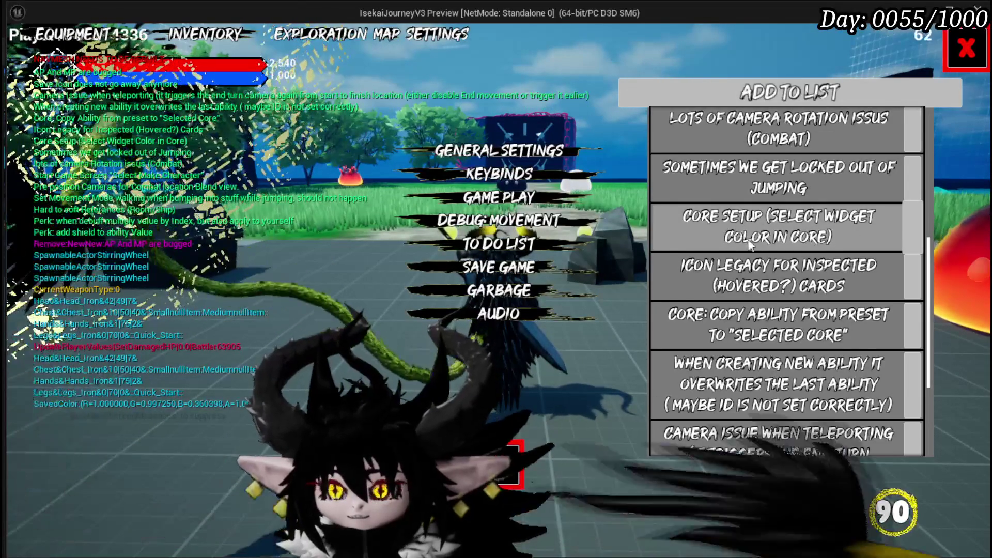
scroll(739, 233, "down", 2)
scroll(757, 253, "down", 1)
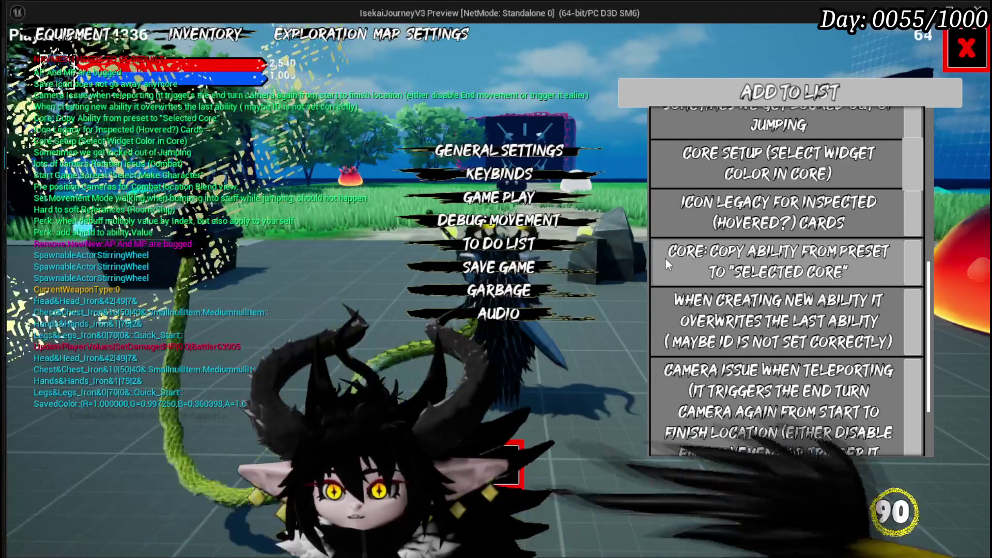
Step: Remove the copy-ability-from-preset and new-ability-overwrites-last to-do items
left_click(904, 257)
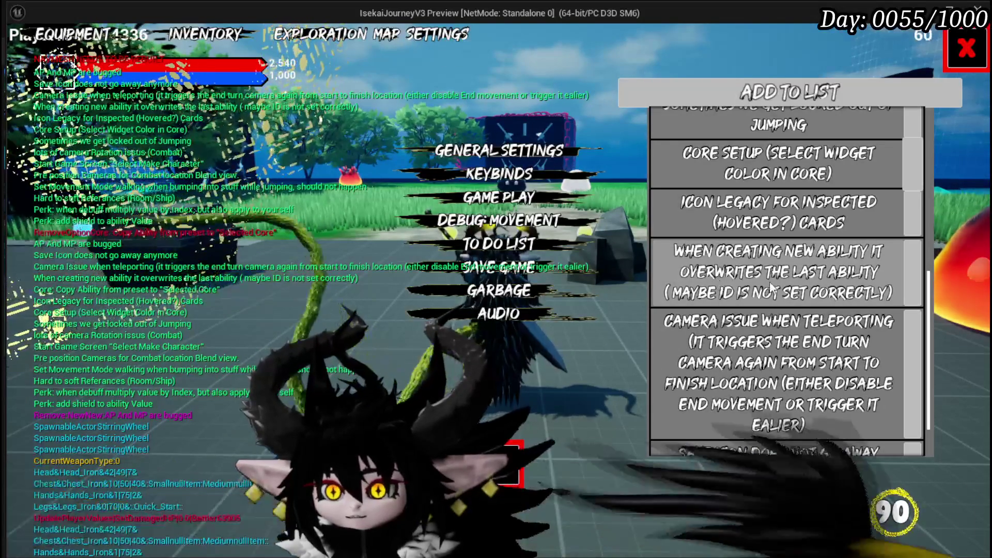
scroll(771, 287, "down", 1)
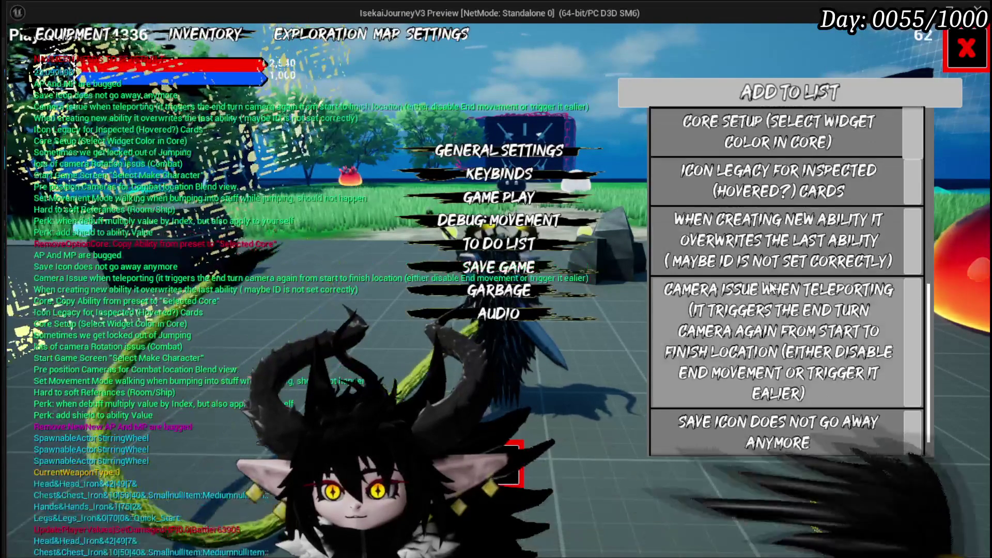
left_click(918, 239)
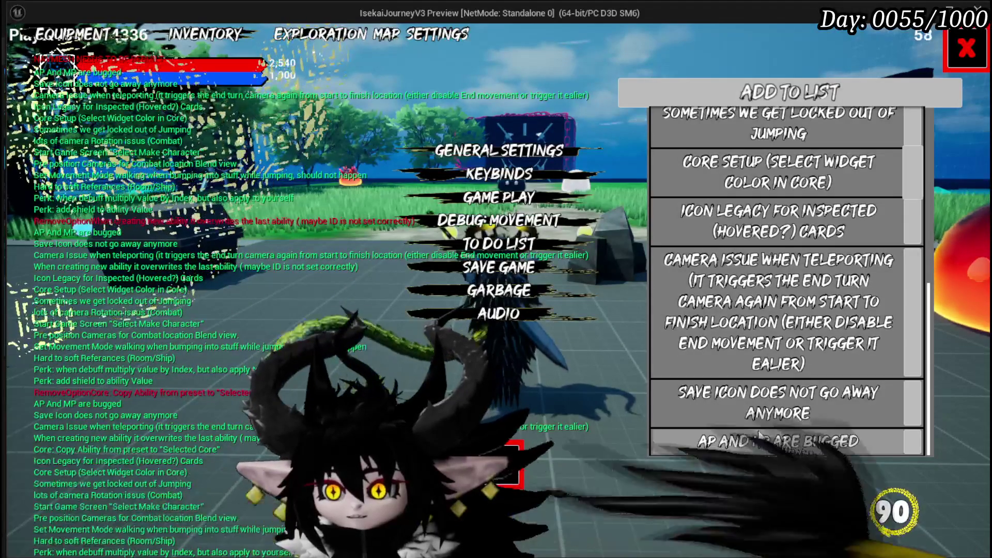
Step: Add a to-do note that overdrawing cards creates ghost duplicates, then close the menu
left_click(777, 90)
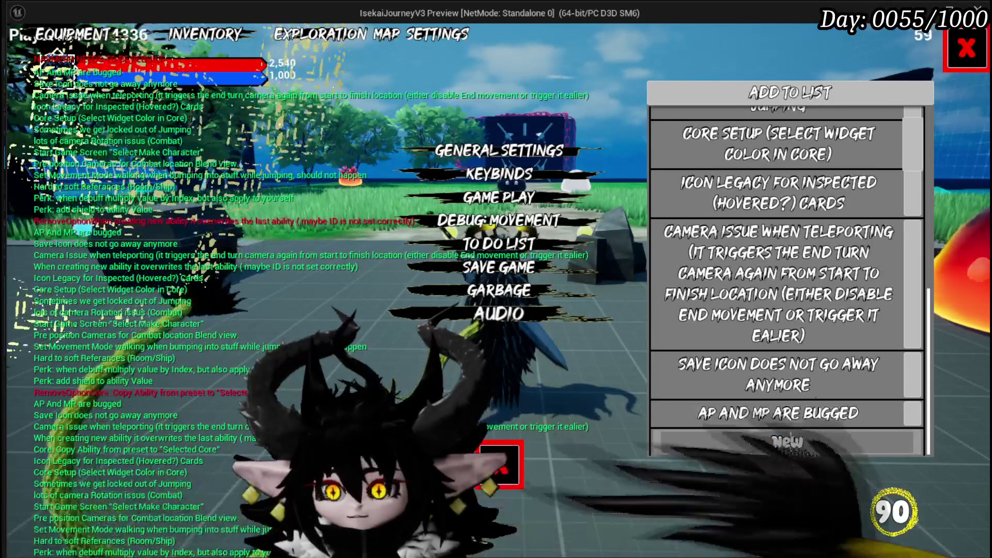
type("When we draw")
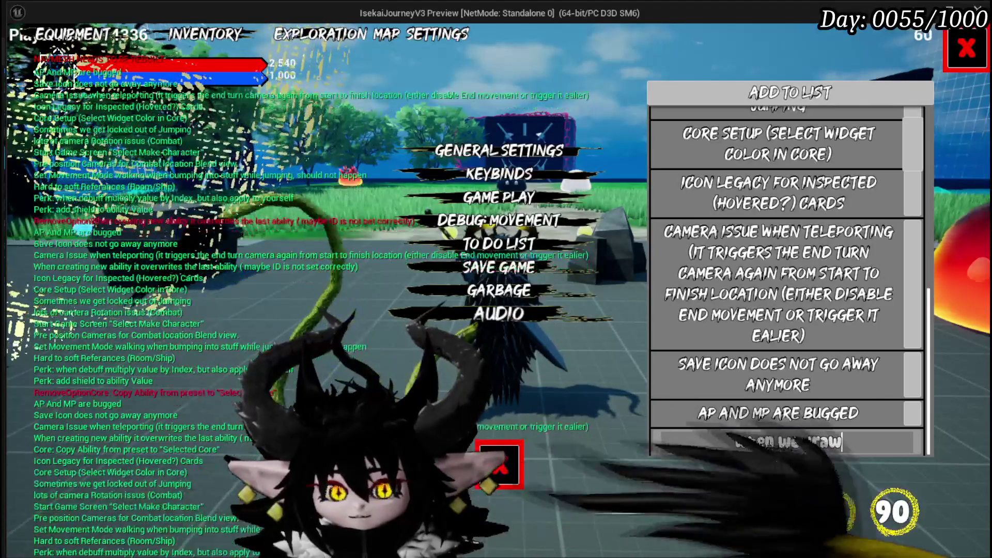
type(" mo")
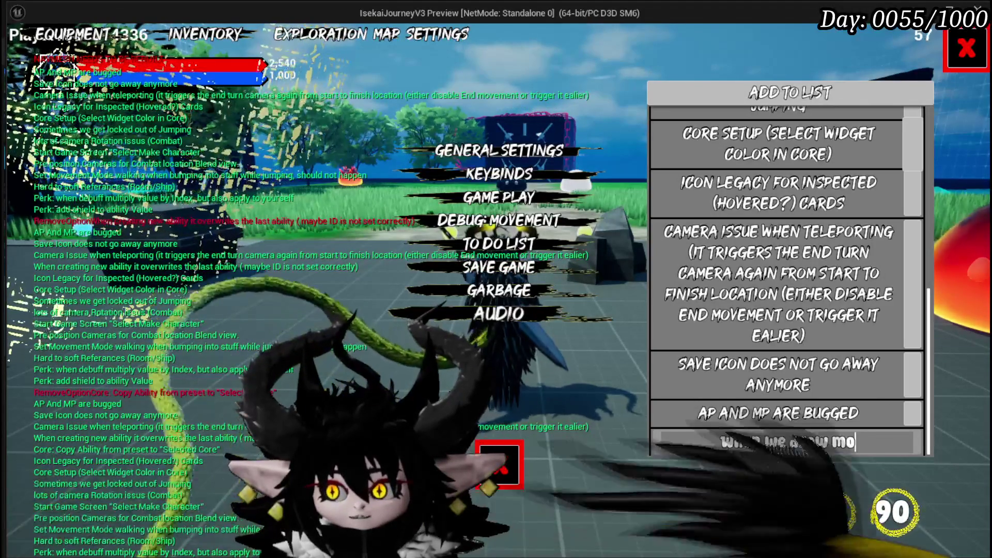
type("re  te can draw,")
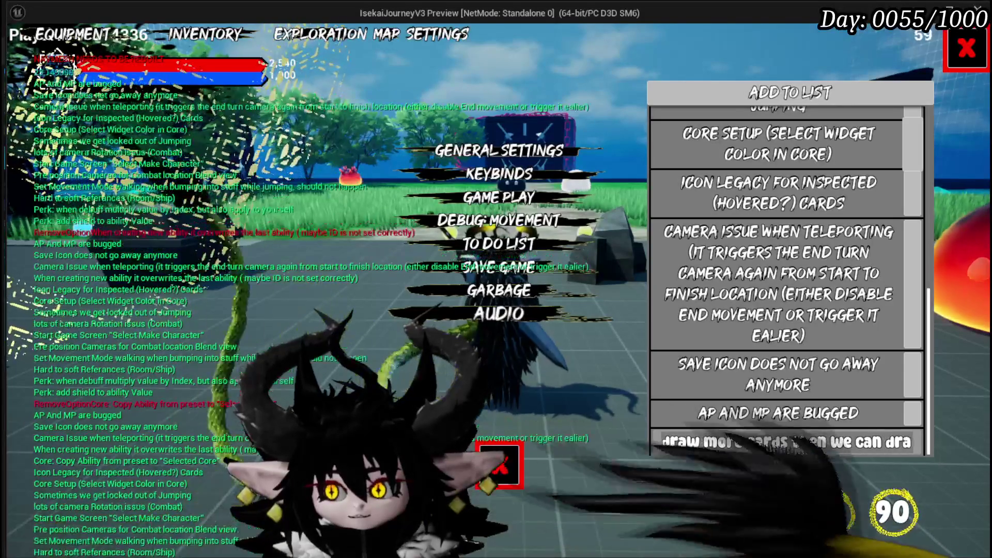
type(" crea")
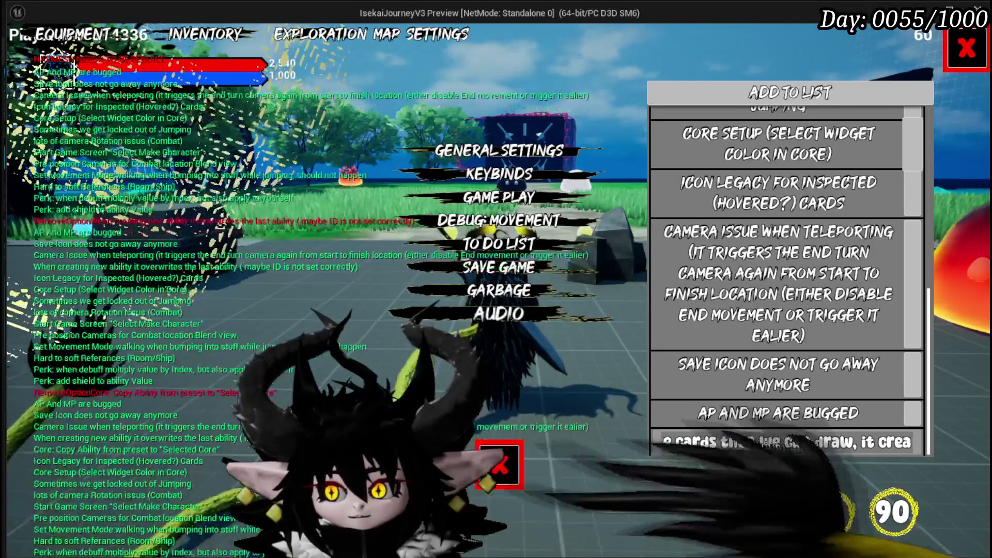
type("tesplicates")
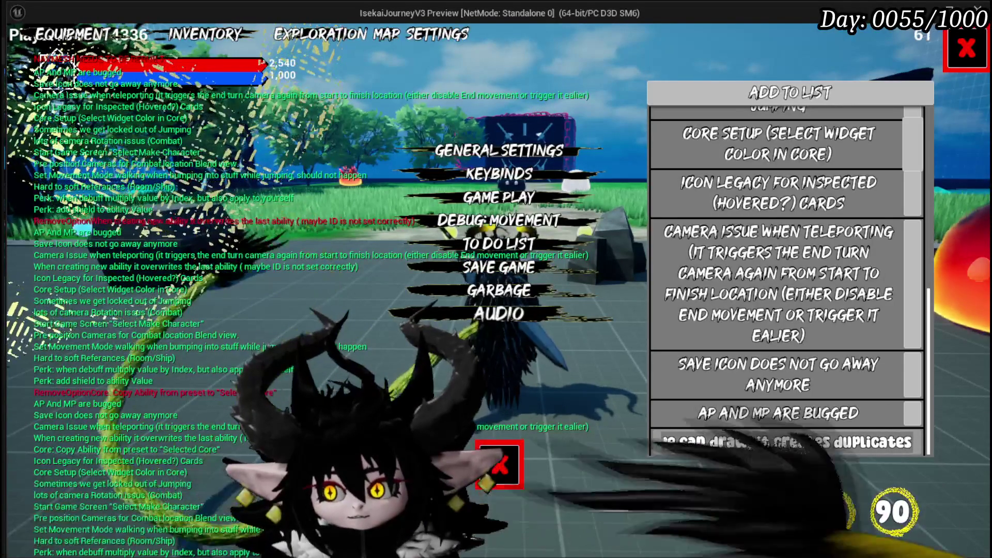
type(" (")
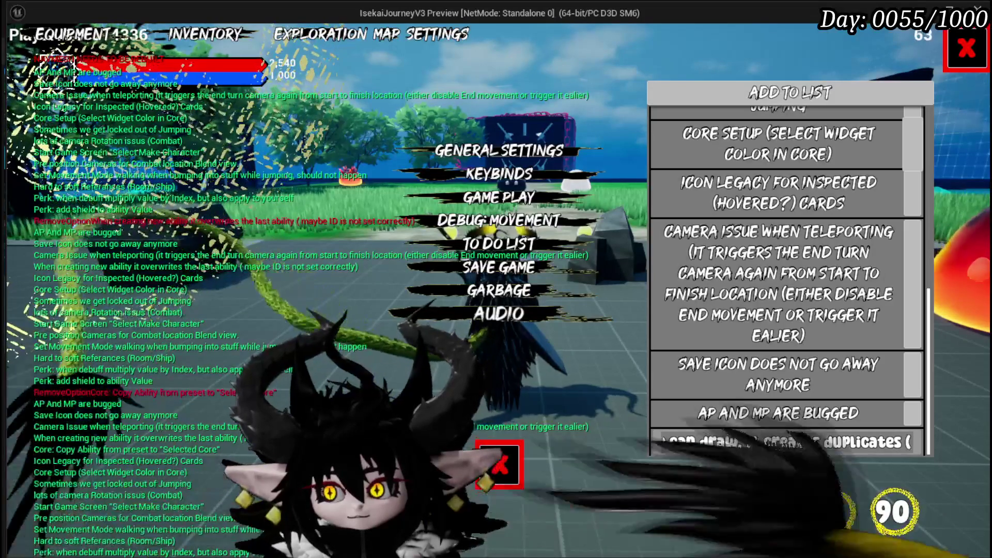
type("st")
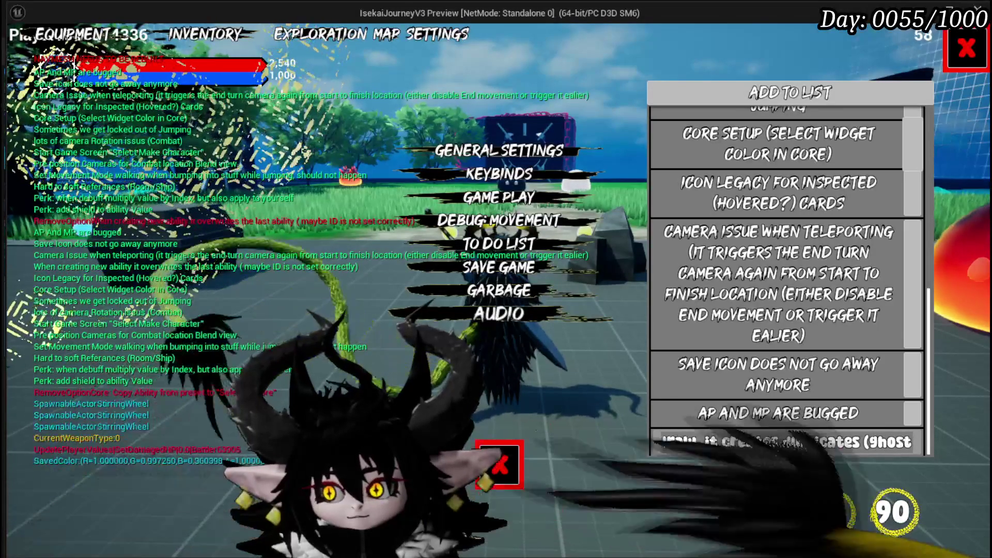
type("s).")
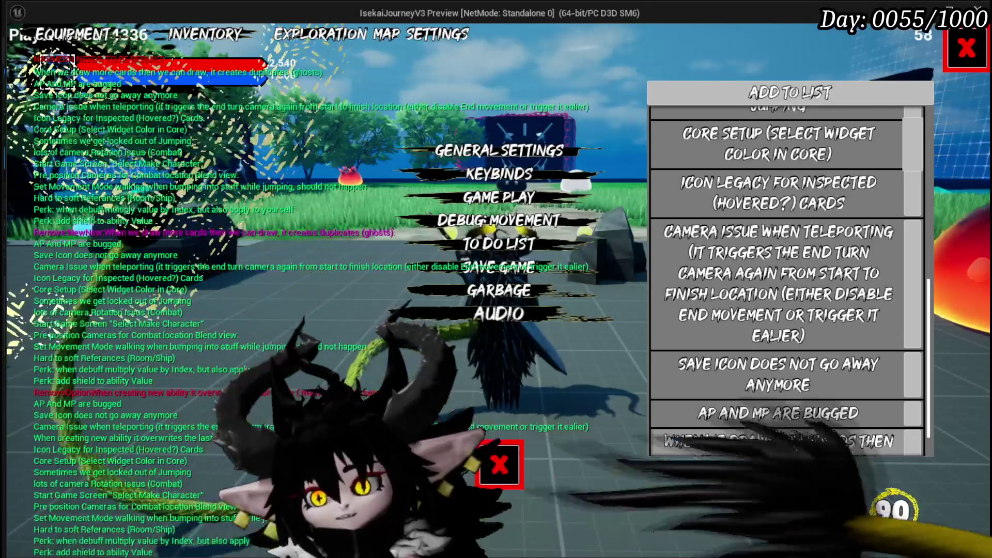
left_click(515, 466)
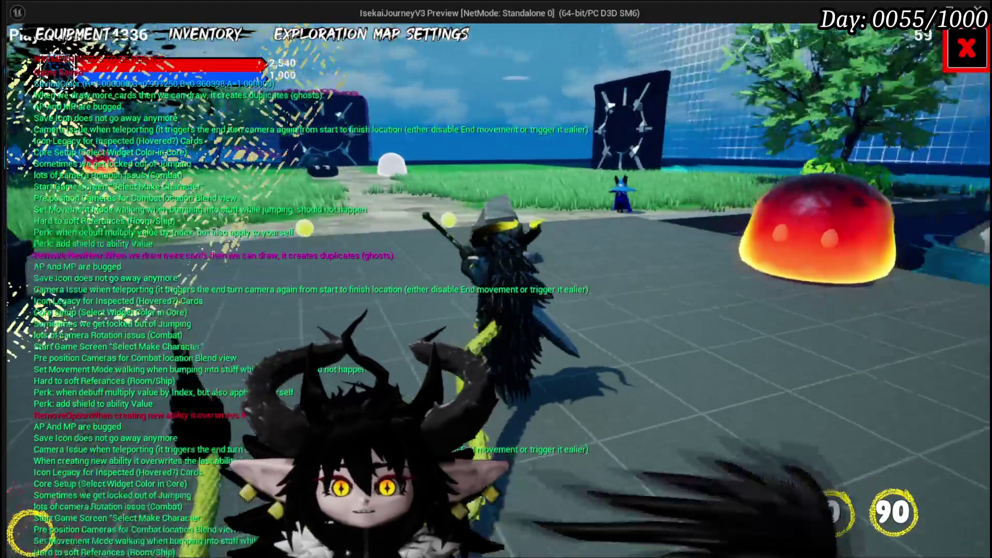
Step: Run across the grass field toward the water slimes and cast an ability near them
key("w")
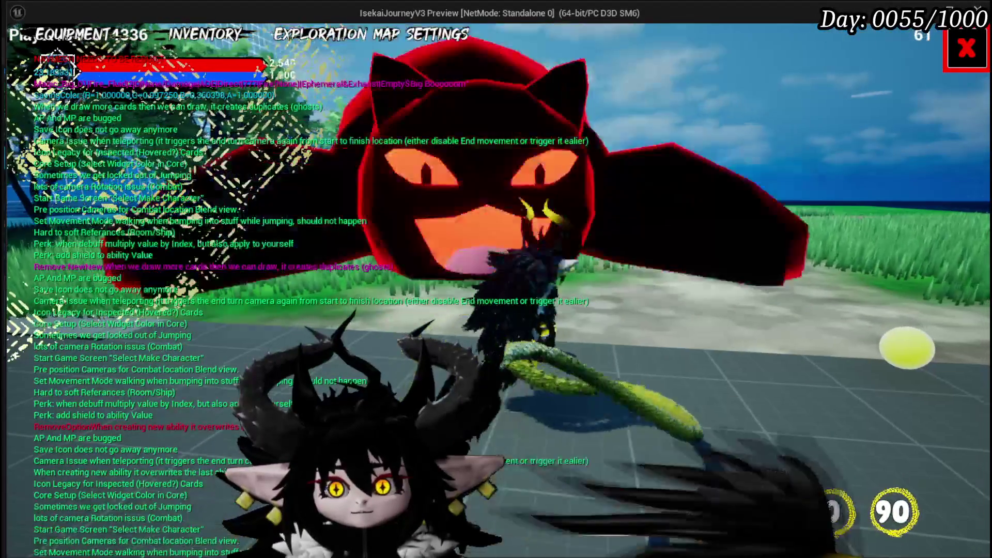
key("w")
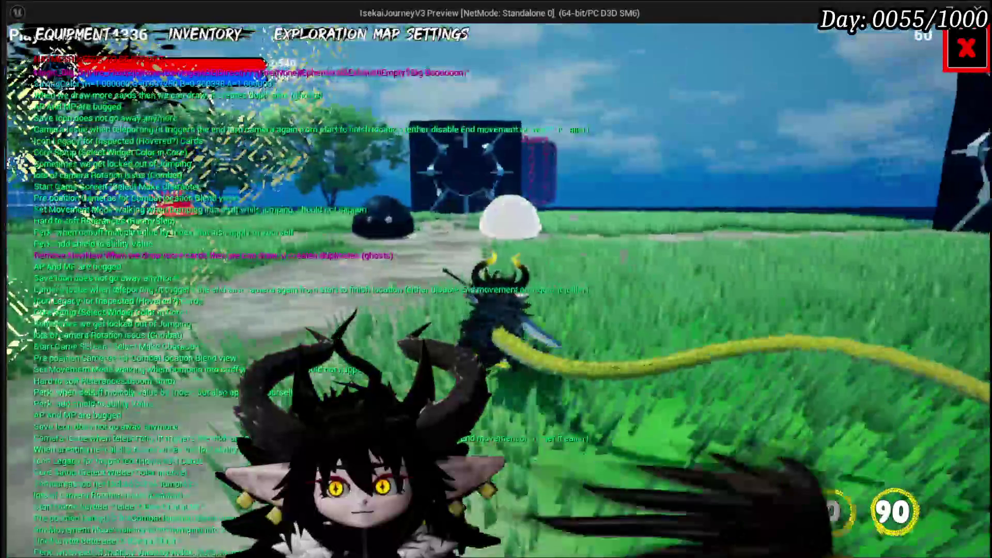
key("w")
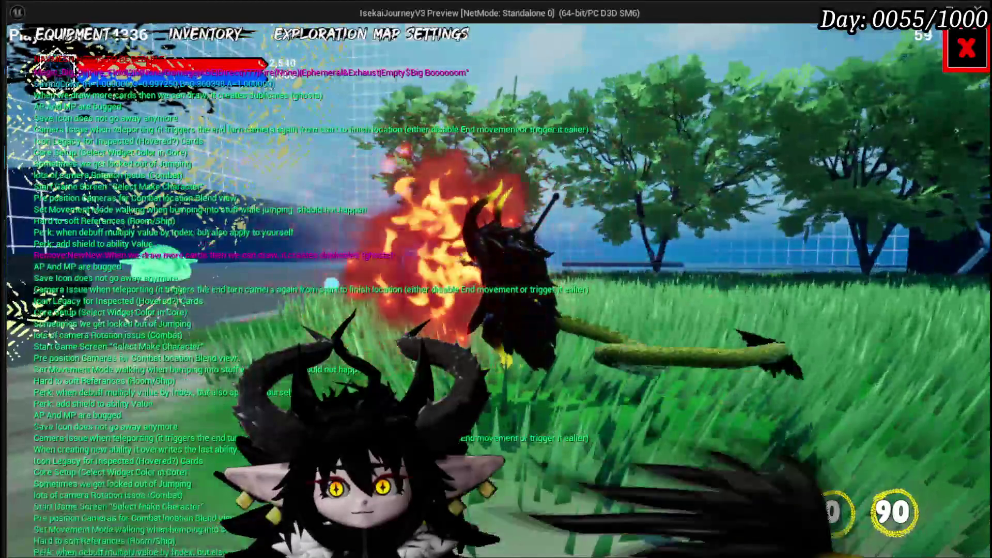
Step: Swing the whip ability at the slimes, then stop the preview and save the level
key("w")
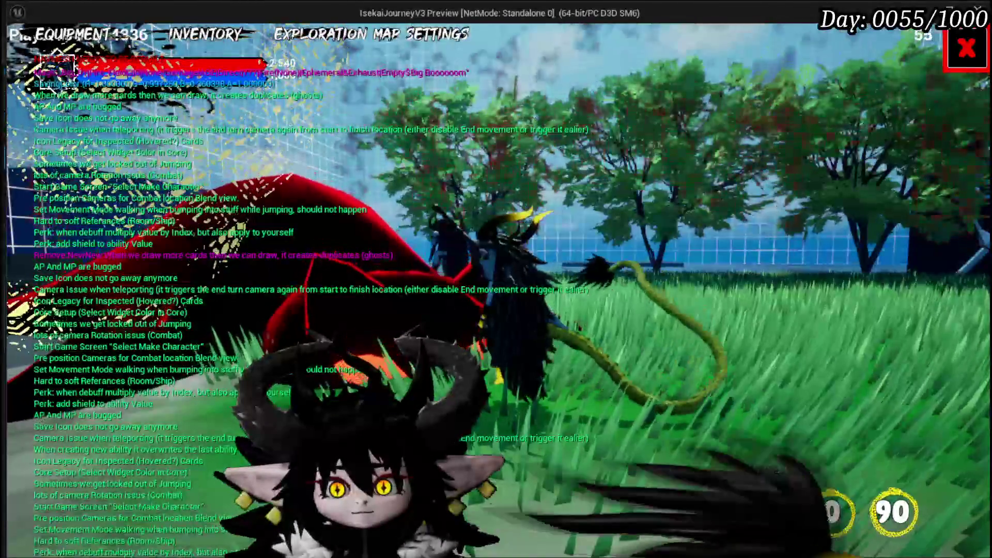
key("w")
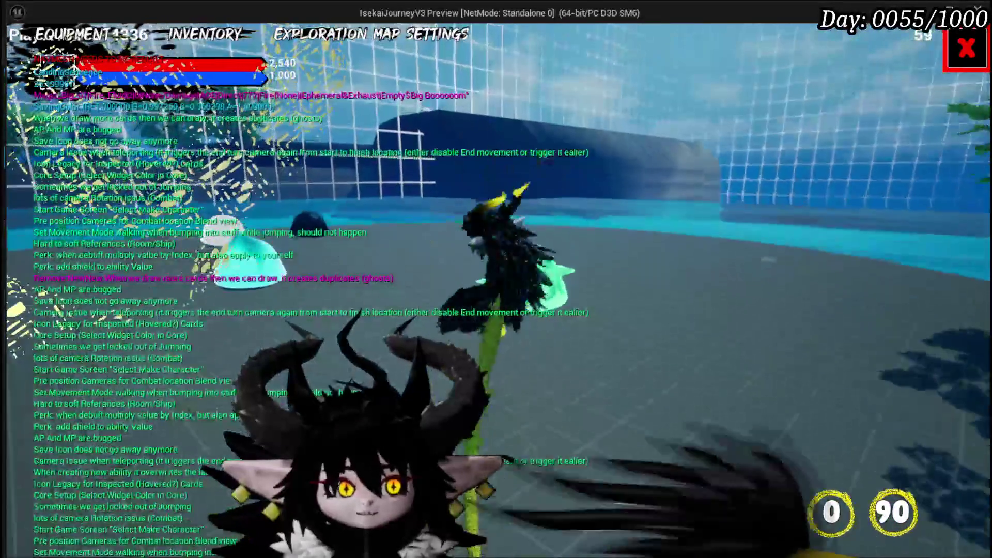
key("Escape")
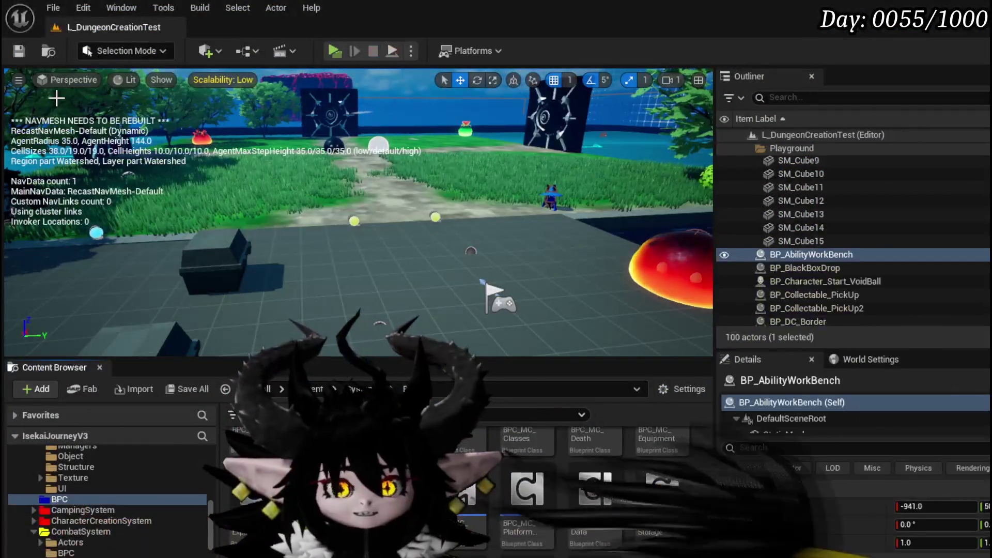
left_click(19, 50)
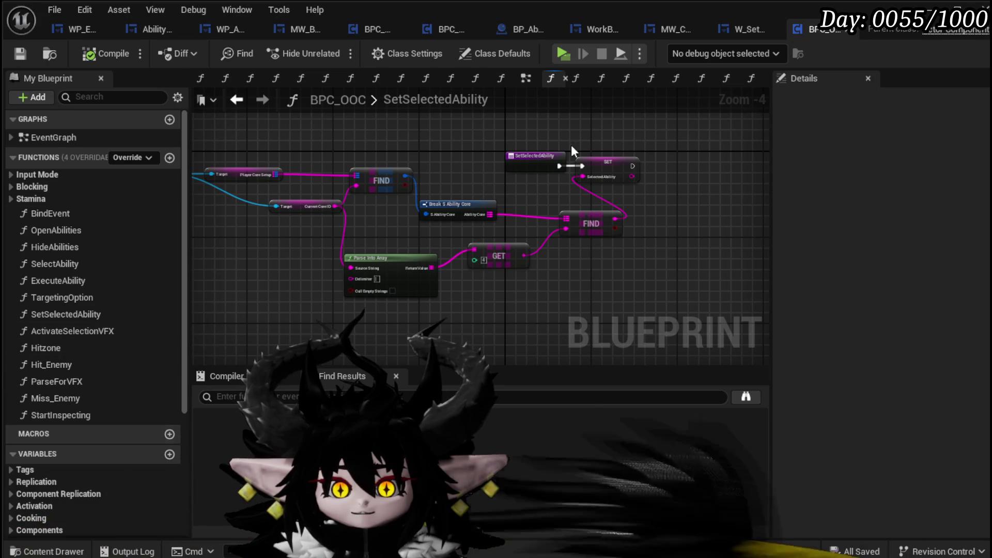
Step: Break the Hitzone End vector and add 90 to its Z value
left_click(525, 79)
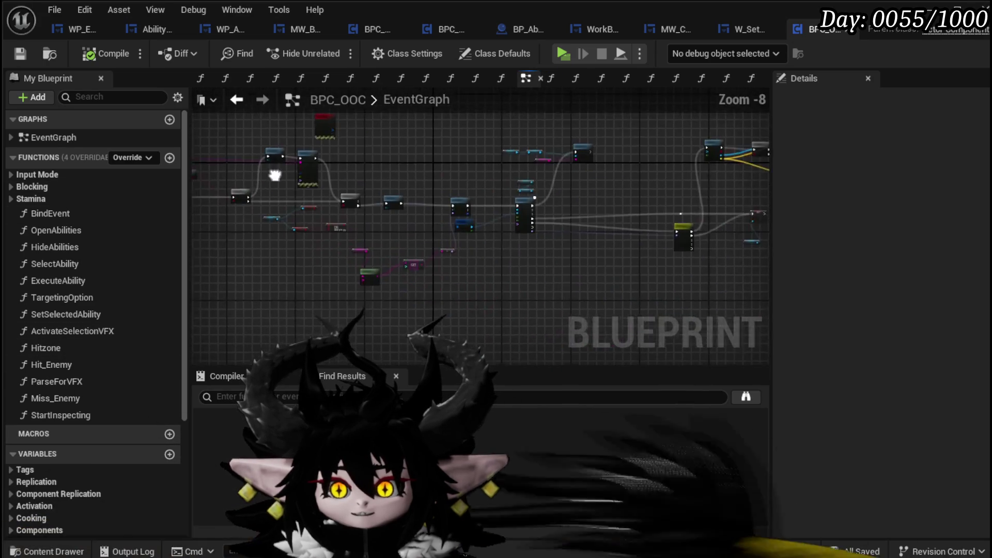
scroll(398, 198, "up", 5)
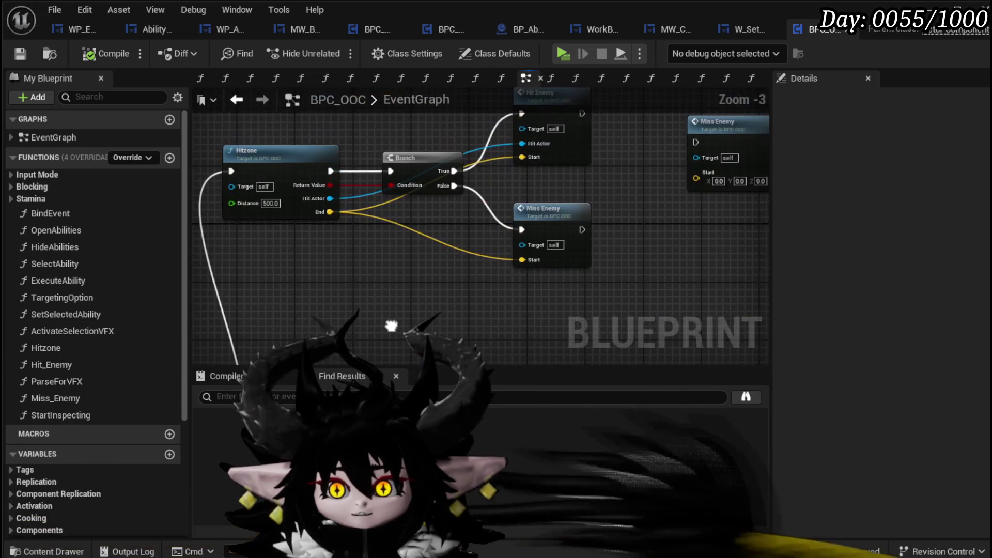
mouse_move(405, 298)
left_mouse_down()
mouse_move(371, 340)
mouse_move(476, 329)
mouse_move(392, 319)
left_mouse_up()
left_click_drag(476, 318, 436, 299)
left_click_drag(402, 257, 333, 258)
type("break")
left_click(405, 299)
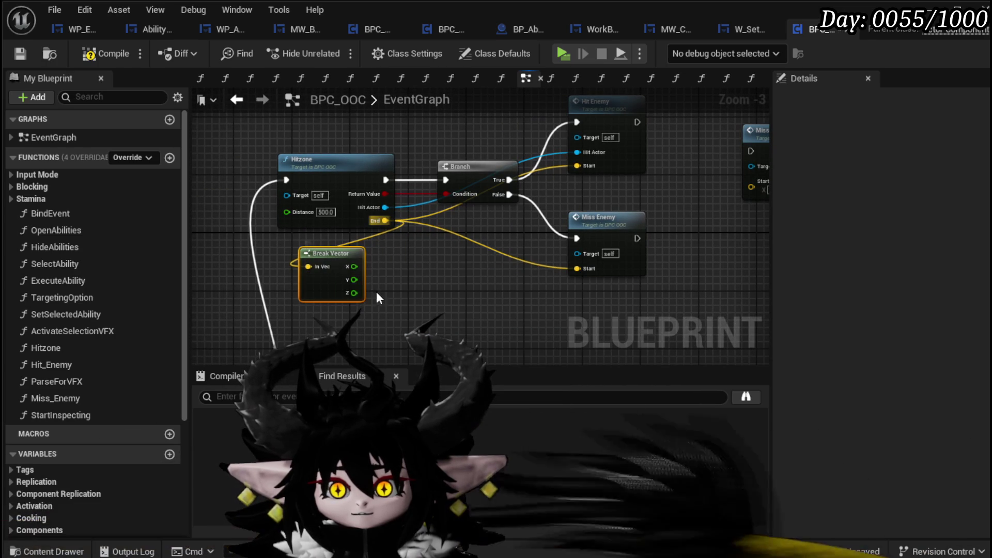
left_click_drag(356, 293, 391, 300)
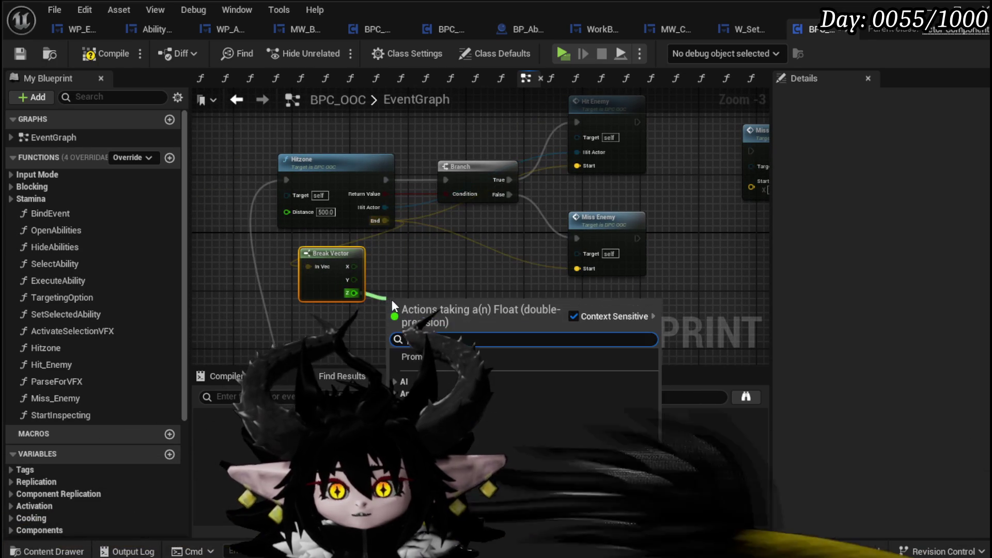
type("+")
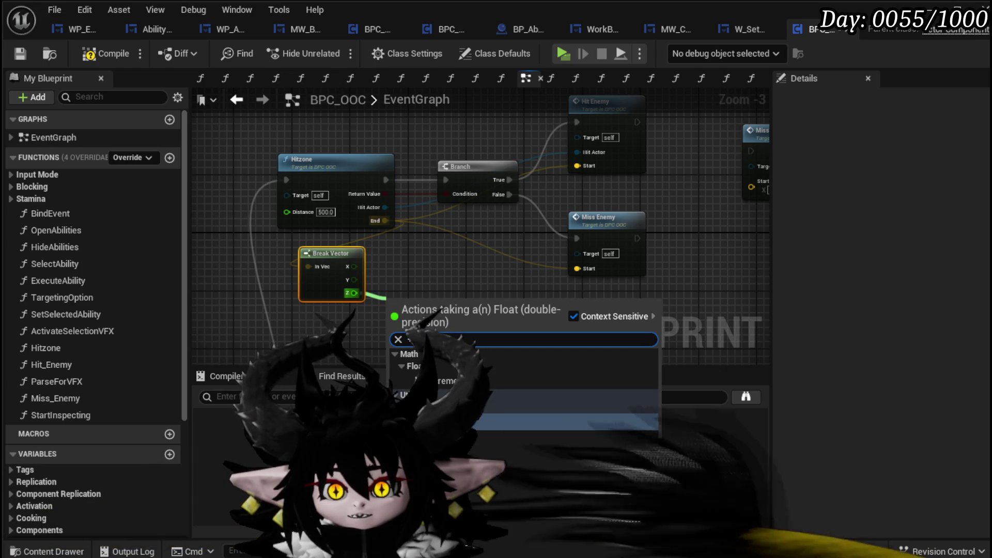
left_click(413, 345)
type("90")
left_click(470, 316)
Step: Rebuild the location with Make Vector from X, Y and raised Z, feeding Hit Enemy and Miss Enemy Start
left_click_drag(354, 266, 464, 265)
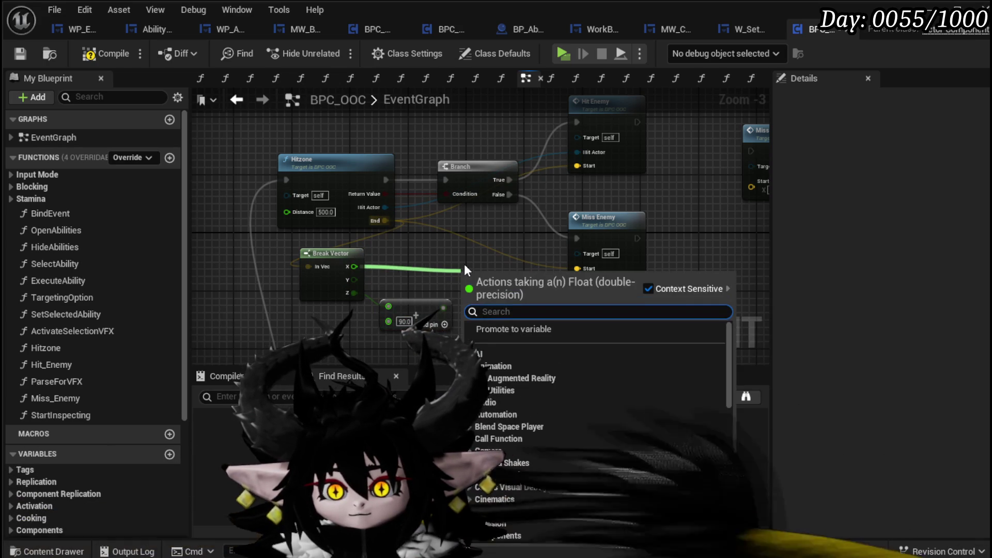
type("make vector")
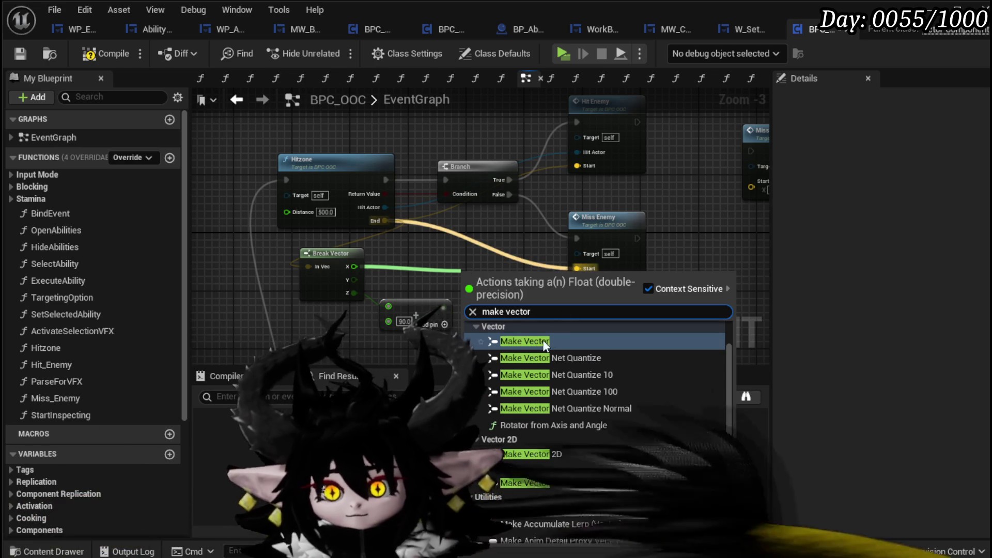
left_click(543, 339)
mouse_move(361, 279)
left_mouse_down()
mouse_move(481, 303)
mouse_move(490, 267)
left_mouse_up()
left_click_drag(443, 307, 468, 303)
left_click_drag(500, 257, 562, 196)
left_click_drag(593, 155, 577, 166)
mouse_move(530, 266)
left_mouse_down()
mouse_move(522, 281)
mouse_move(549, 272)
left_mouse_up()
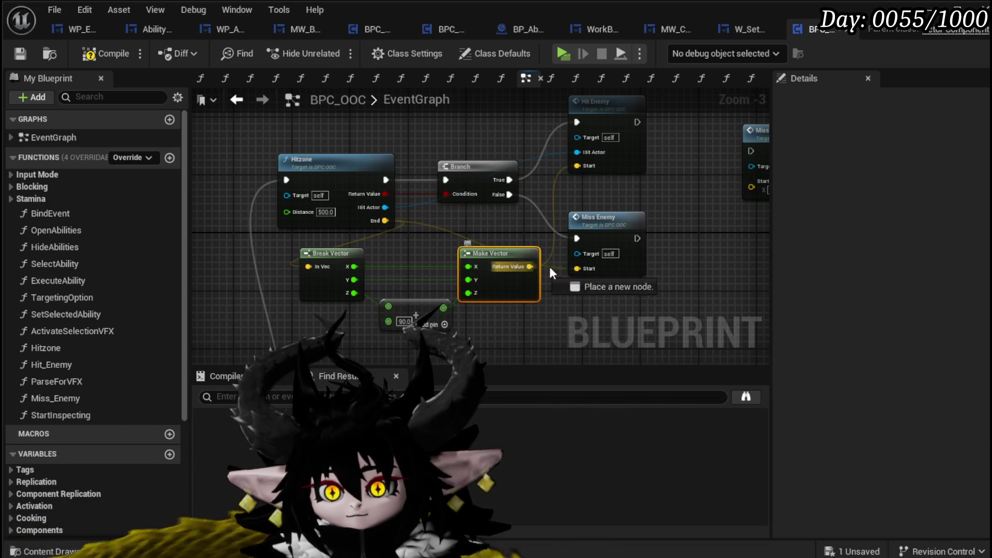
Step: Compile and save the BPC_OOC blueprint
left_click(89, 54)
left_click(20, 54)
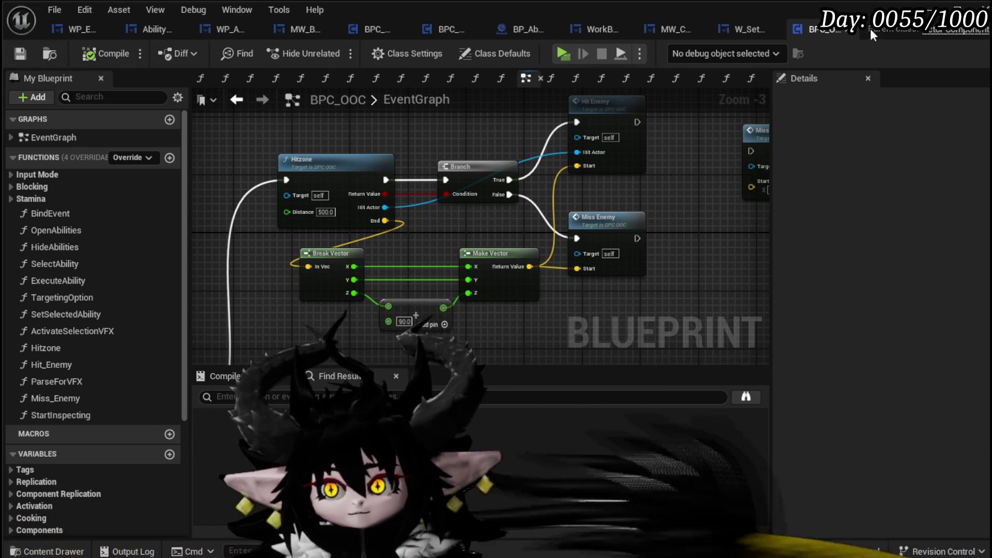
key("alt+Tab")
Step: Run a quick Play test of the updated ability, stop it, and save the level map
left_click(338, 53)
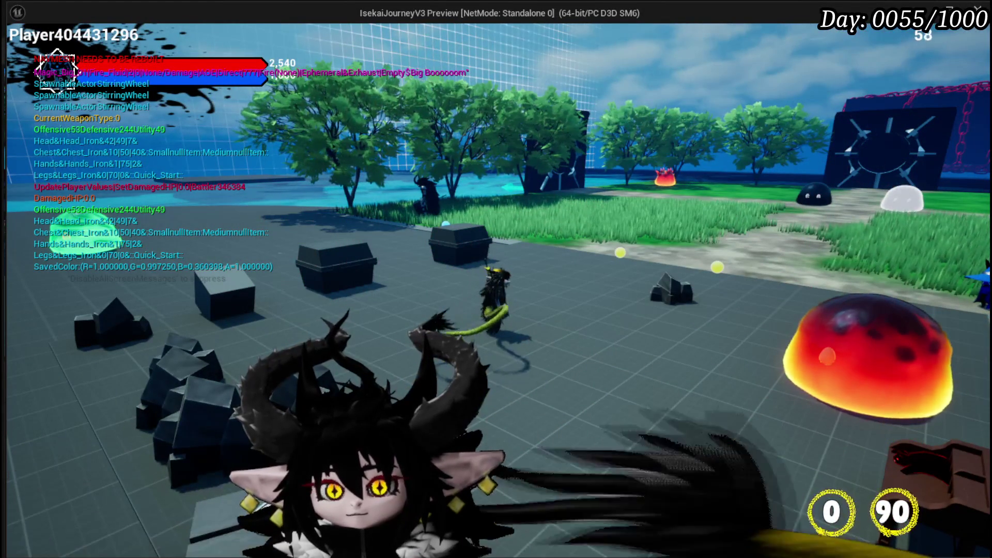
key("Escape")
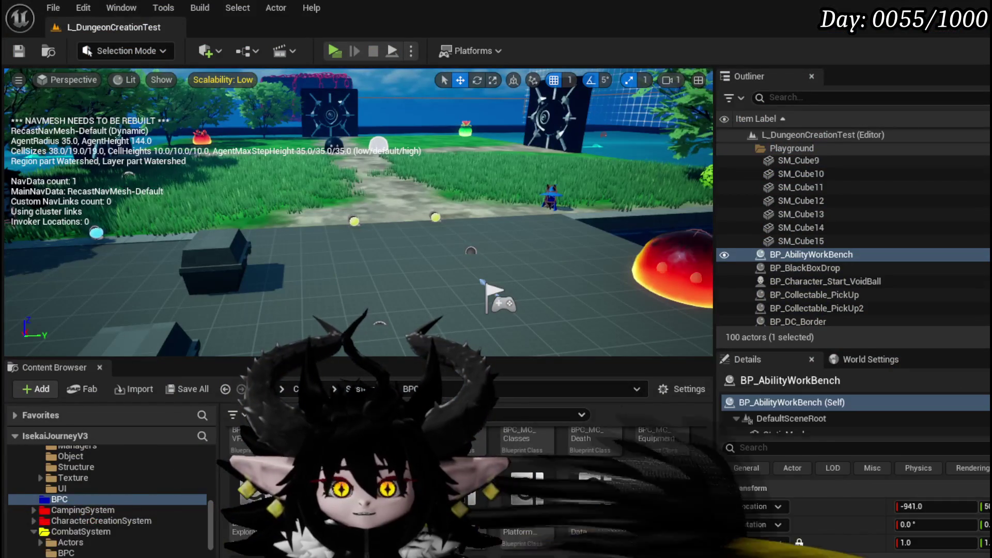
key("ctrl+s")
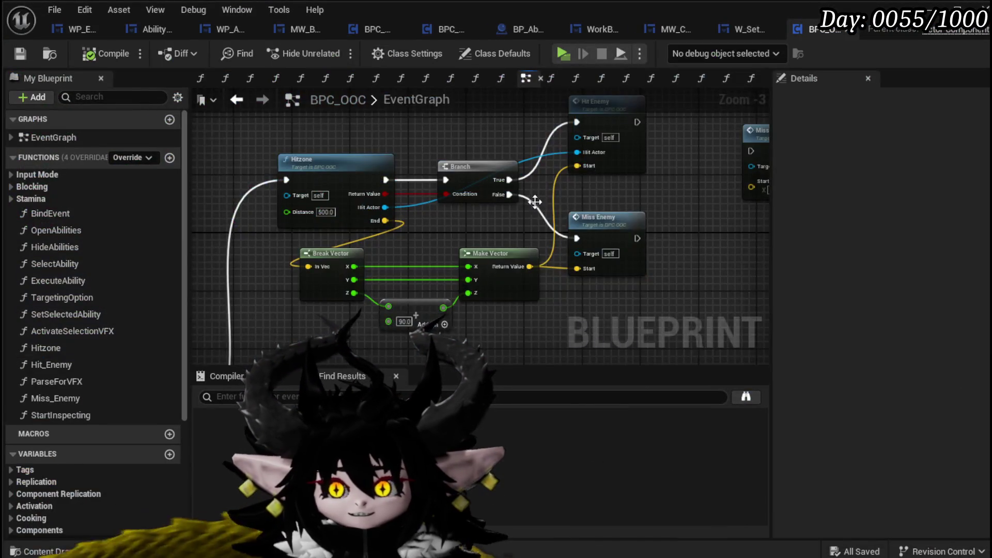
Step: Open the Miss_Enemy function graph and position its Get Ground node
mouse_move(535, 201)
left_mouse_down()
mouse_move(408, 242)
mouse_move(551, 251)
mouse_move(310, 236)
left_mouse_up()
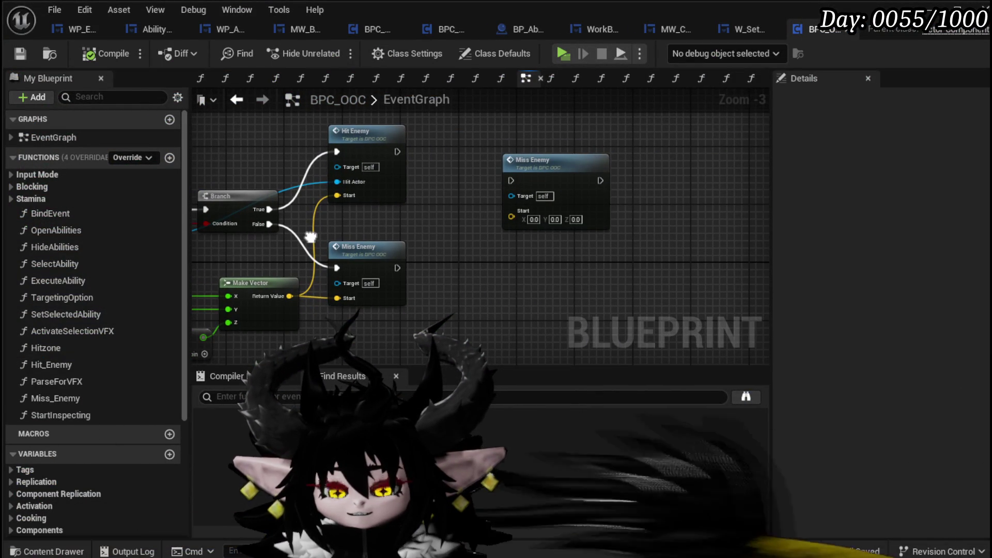
double_click(372, 266)
scroll(429, 269, "up", 2)
scroll(444, 262, "up", 3)
scroll(521, 277, "down", 3)
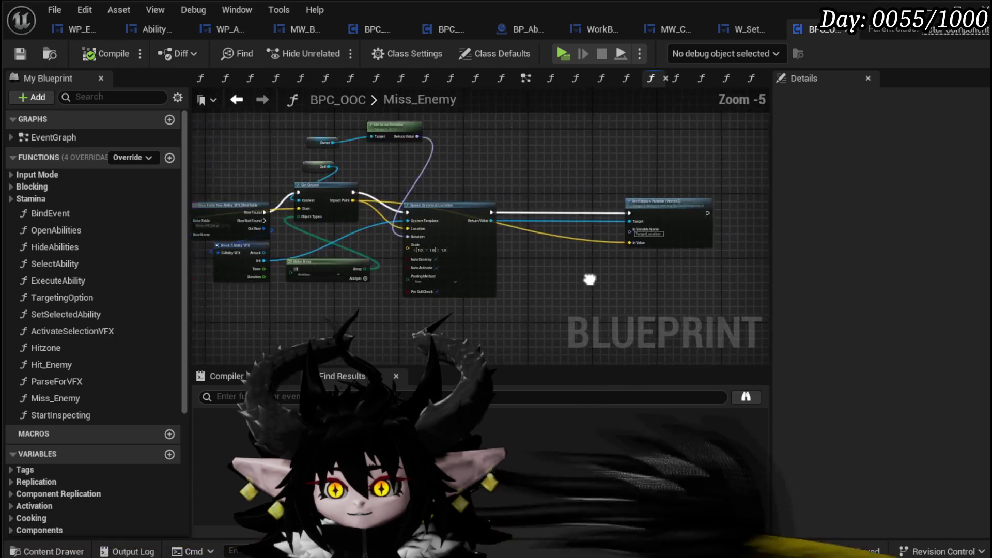
scroll(454, 241, "up", 2)
left_click_drag(434, 248, 536, 252)
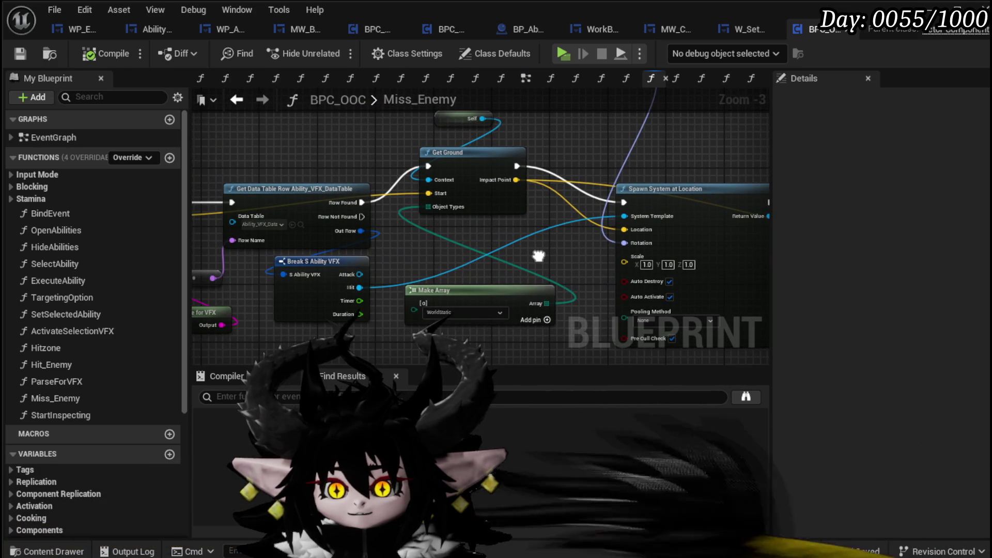
mouse_move(482, 166)
left_mouse_down()
mouse_move(475, 173)
mouse_move(495, 166)
left_mouse_up()
mouse_move(438, 225)
left_mouse_down()
mouse_move(304, 200)
mouse_move(611, 216)
mouse_move(214, 212)
mouse_move(257, 217)
left_mouse_up()
Step: Wire Get Ground's Impact Point into Spawn System's Location and the Niagara In Value, then compile
mouse_move(358, 180)
left_mouse_down()
mouse_move(398, 221)
mouse_move(737, 242)
mouse_move(551, 245)
left_mouse_up()
left_click_drag(552, 245, 647, 273)
mouse_move(187, 268)
left_mouse_down()
mouse_move(288, 268)
mouse_move(504, 241)
left_mouse_up()
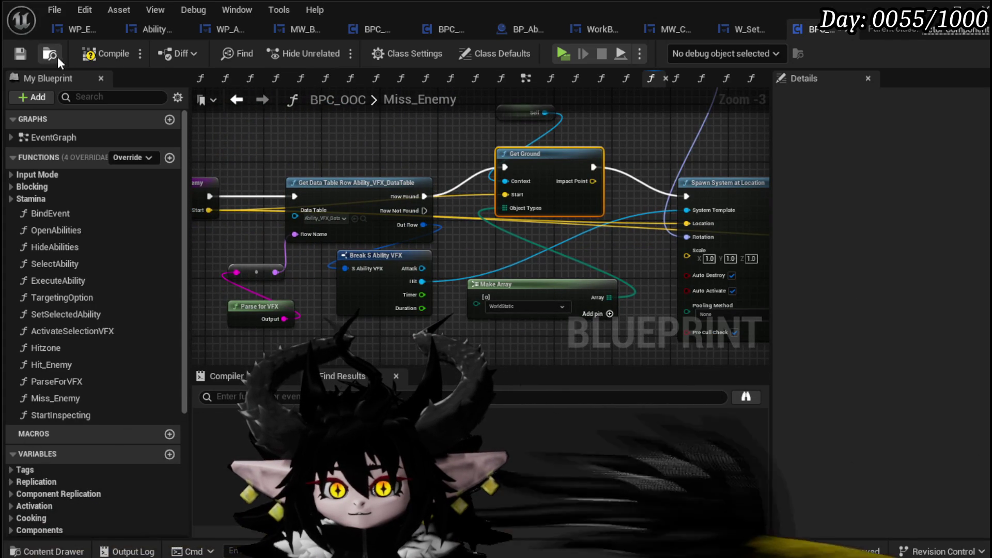
left_click(26, 55)
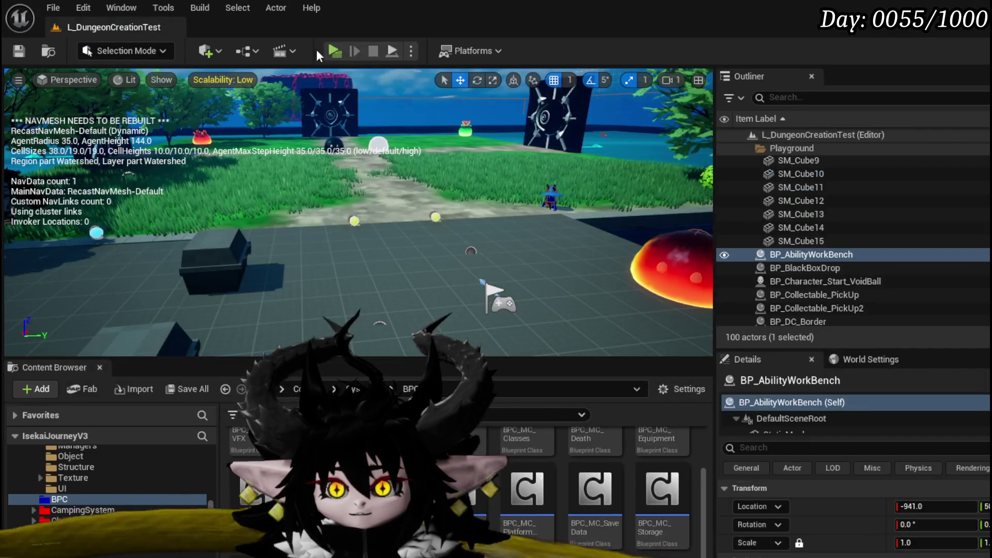
left_click(324, 48)
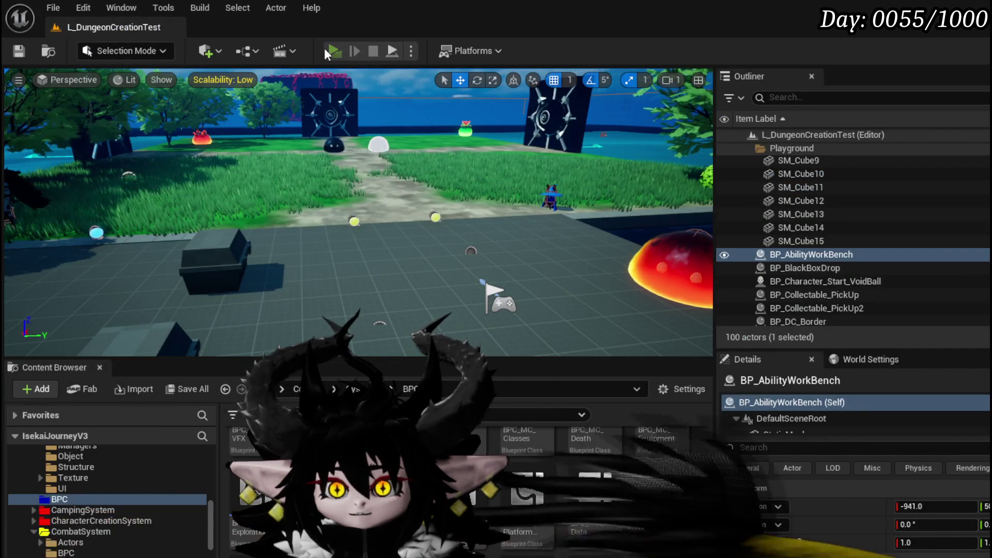
Step: Walk toward the gate, cast the fire spell to check its explosion effect, then end the preview
key("w")
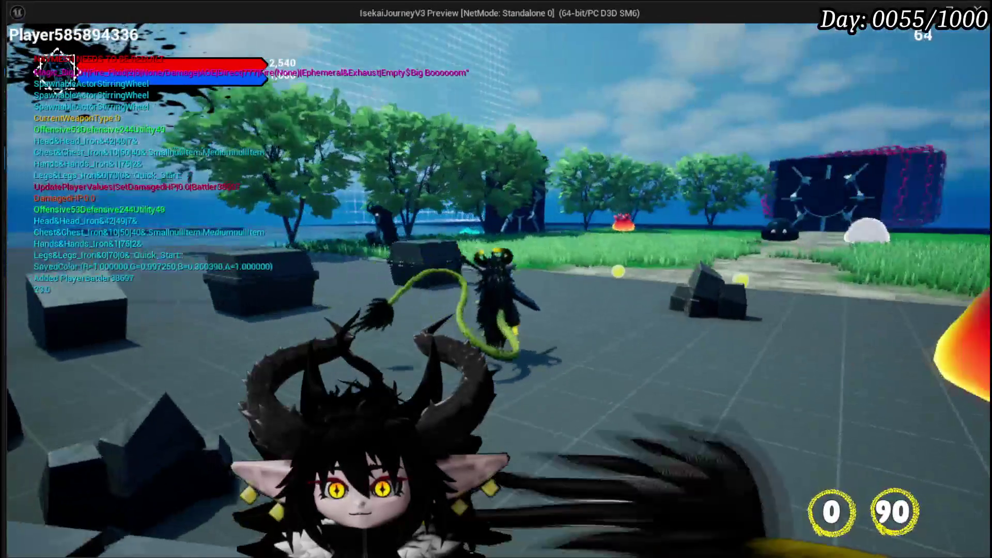
key("e")
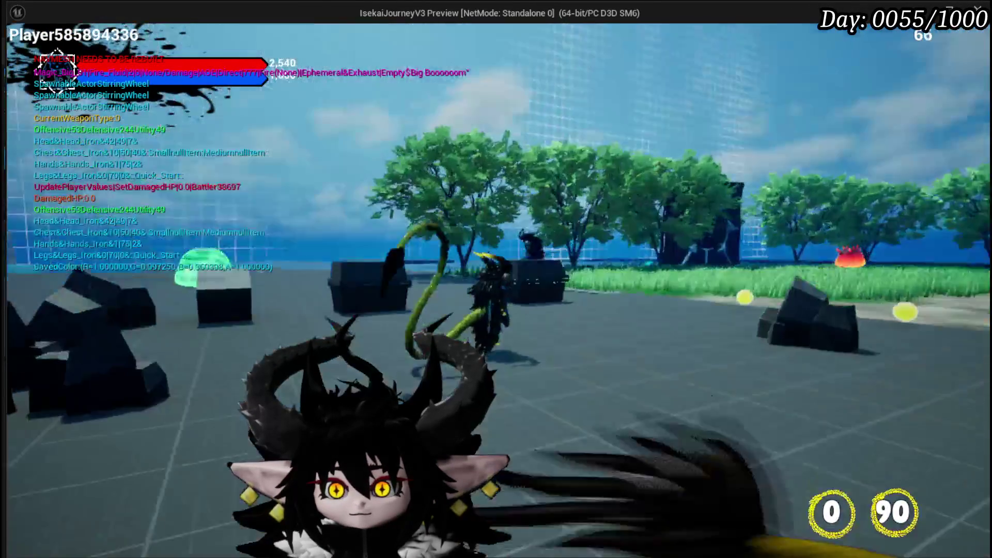
key("Escape")
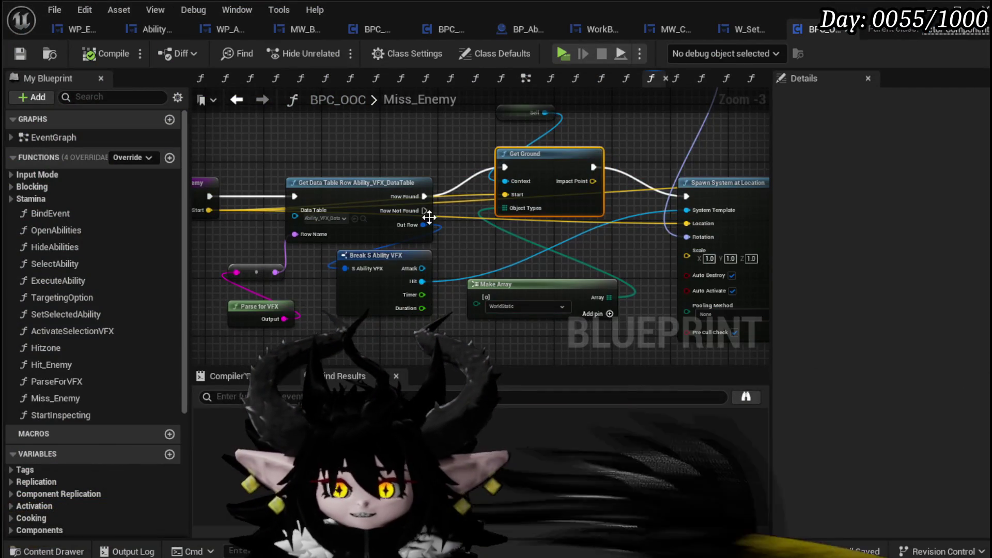
Step: In the EventGraph, wire Hitzone End straight into both Start pins and delete Break/Make Vector
left_click(235, 102)
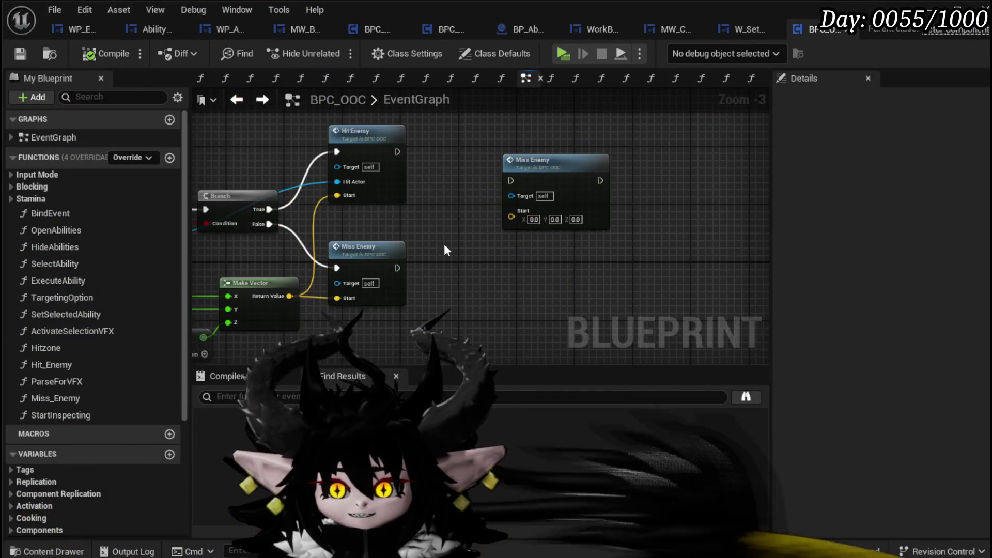
left_click_drag(353, 244, 563, 293)
mouse_move(354, 244)
left_mouse_down()
mouse_move(555, 184)
mouse_move(546, 189)
left_mouse_up()
key("Delete")
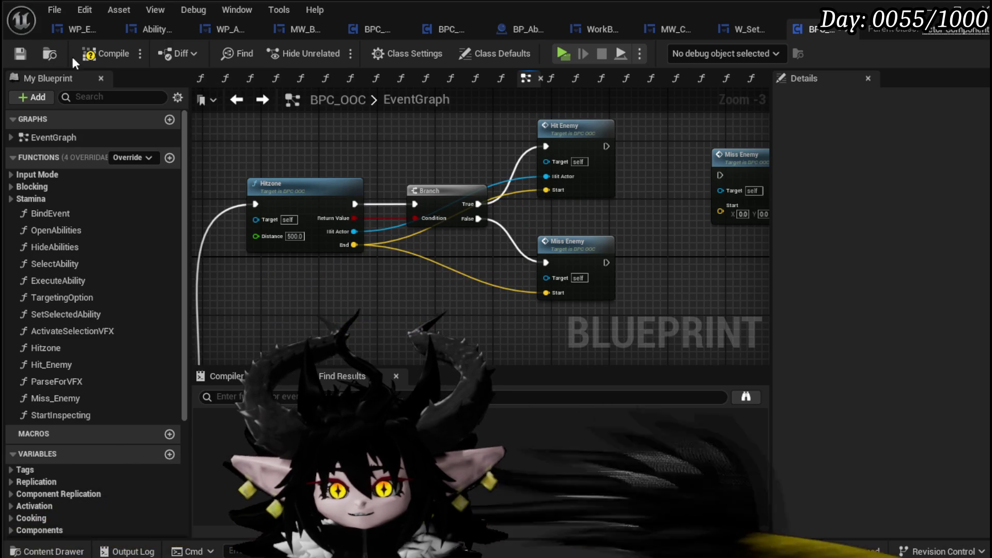
Step: Compile and save BPC_OOC, then launch a play test from the level editor
left_click(96, 54)
left_click(20, 54)
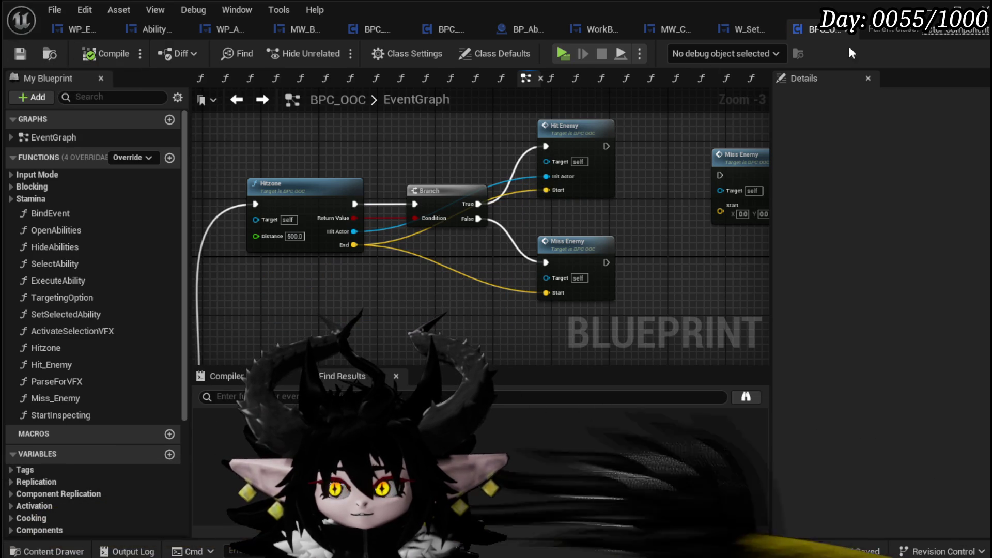
left_click(929, 8)
left_click(331, 52)
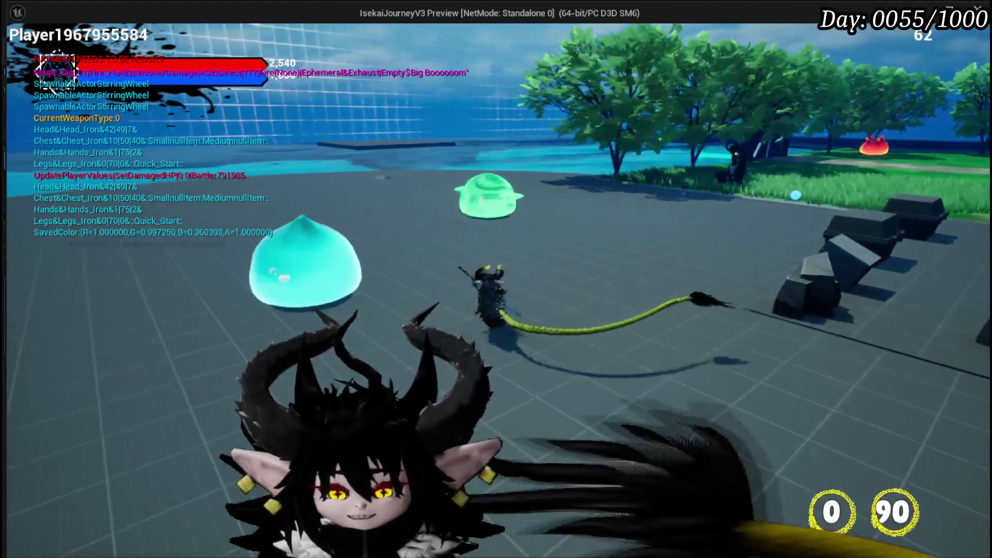
Step: End the slime-arena whip play test and return to the level editor
key("Escape")
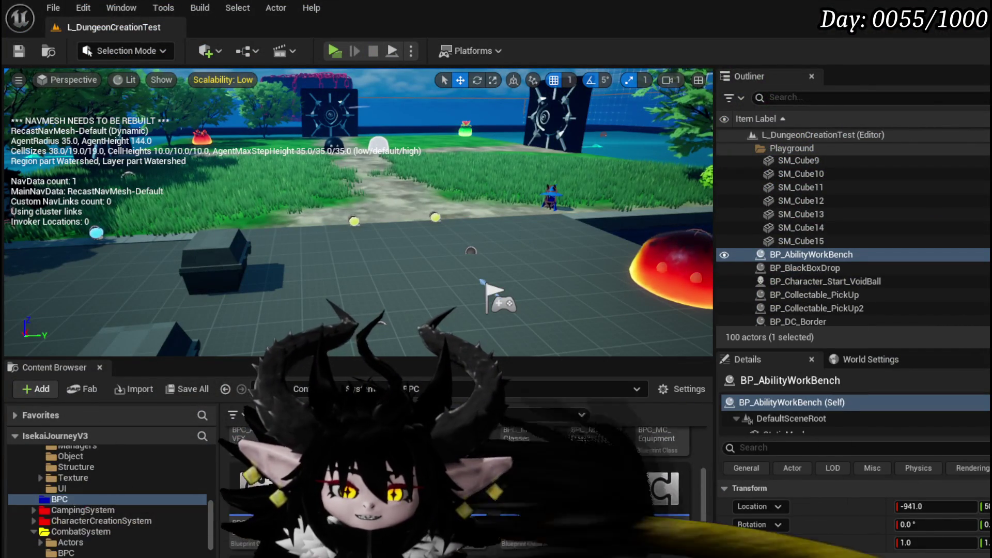
Step: Open Hit_Enemy and reroute its execution from Row Found to Spawn System at Location
key("alt+Tab")
left_click_drag(527, 308, 425, 295)
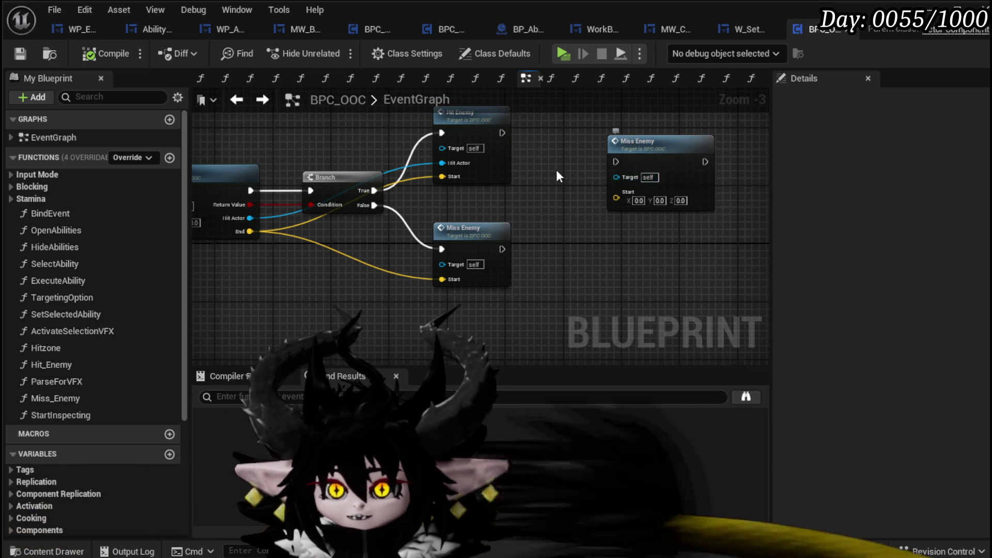
double_click(482, 162)
scroll(545, 228, "up", 6)
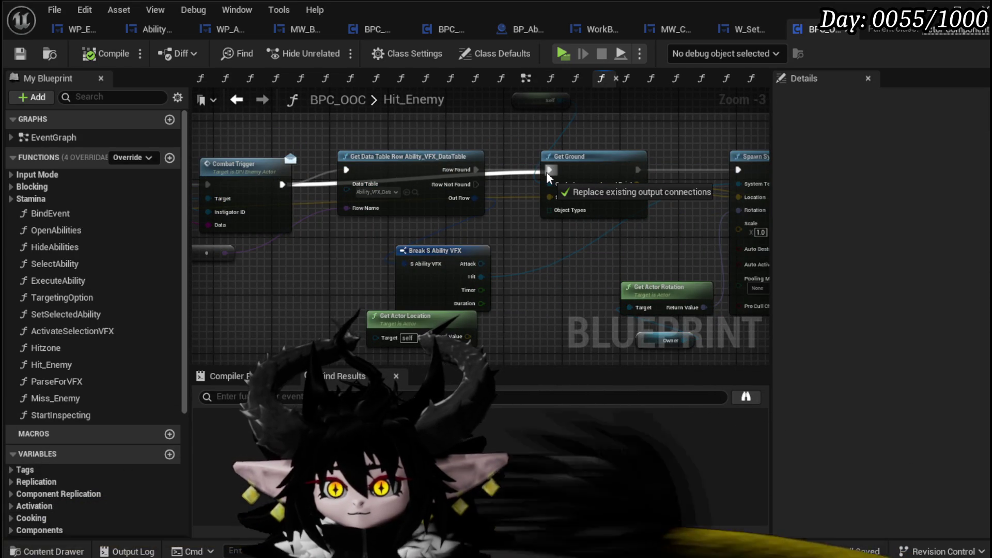
mouse_move(546, 172)
left_mouse_down()
mouse_move(355, 146)
mouse_move(346, 169)
left_mouse_up()
left_click_drag(475, 169, 549, 170)
mouse_move(638, 169)
left_mouse_down()
mouse_move(730, 178)
mouse_move(653, 172)
left_mouse_up()
Step: Feed the start location to the spawn and Niagara nodes, deleting Get Ground and its Self node
scroll(593, 174, "down", 1)
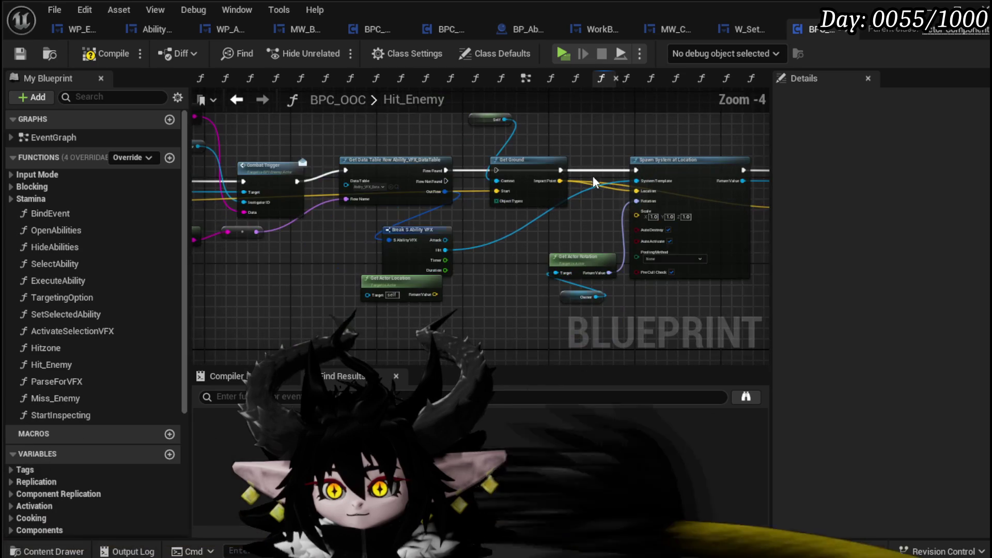
mouse_move(503, 195)
left_mouse_down()
mouse_move(771, 205)
mouse_move(239, 175)
mouse_move(435, 214)
left_mouse_up()
left_click_drag(259, 195, 434, 207)
left_click(511, 215)
key("Delete")
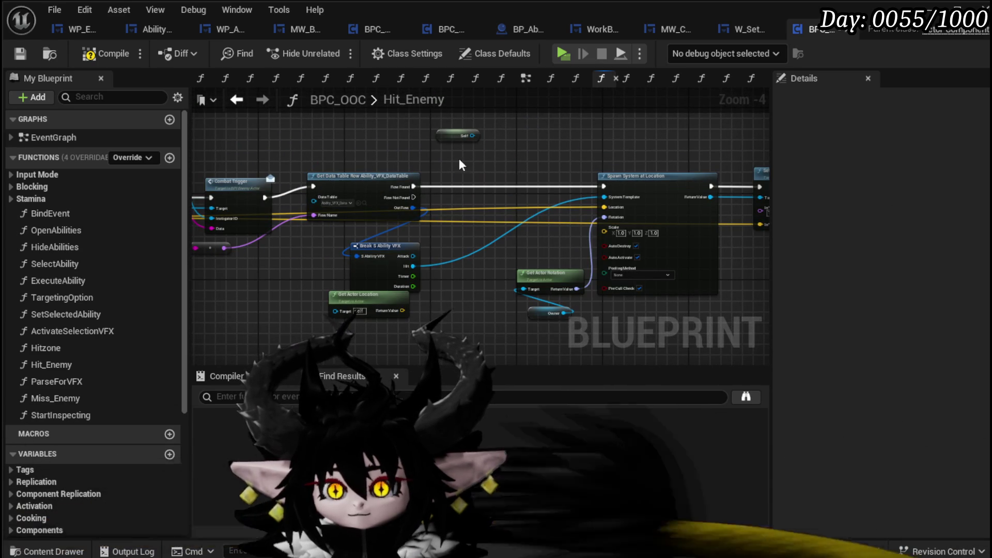
Step: Compile and save the Hit_Enemy changes, then Save All modified packages
left_click(87, 52)
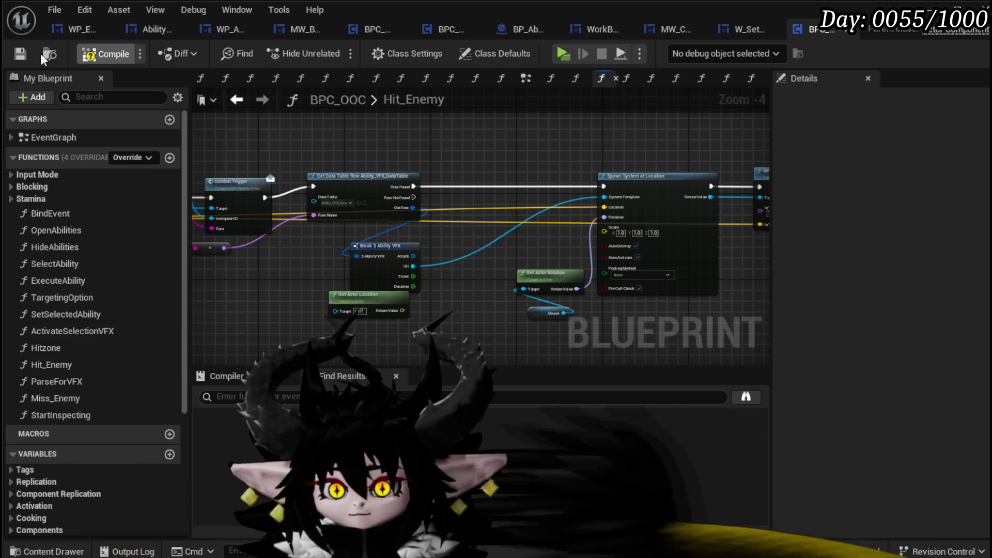
key("ctrl+s")
left_click(231, 99)
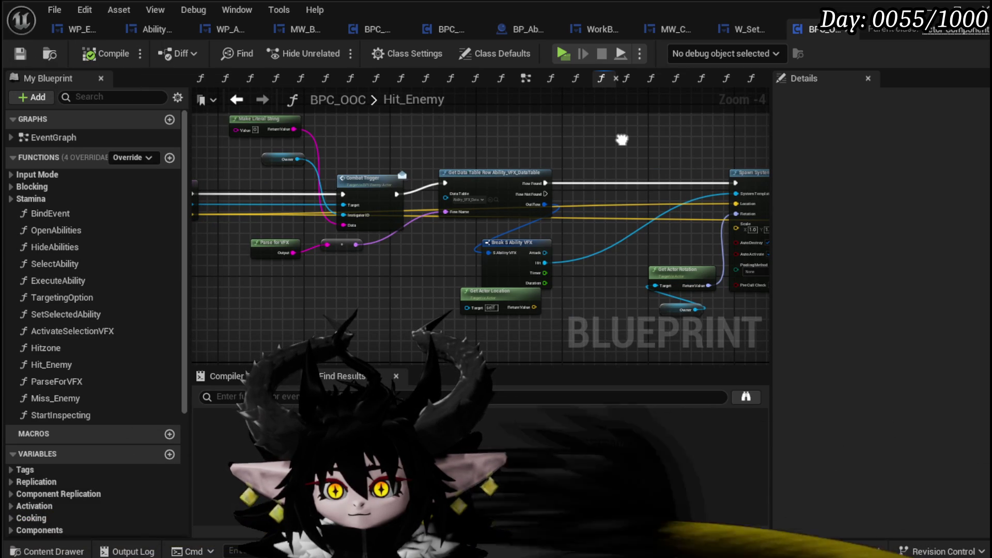
left_click_drag(621, 140, 653, 144)
scroll(340, 186, "up", 2)
scroll(212, 203, "down", 2)
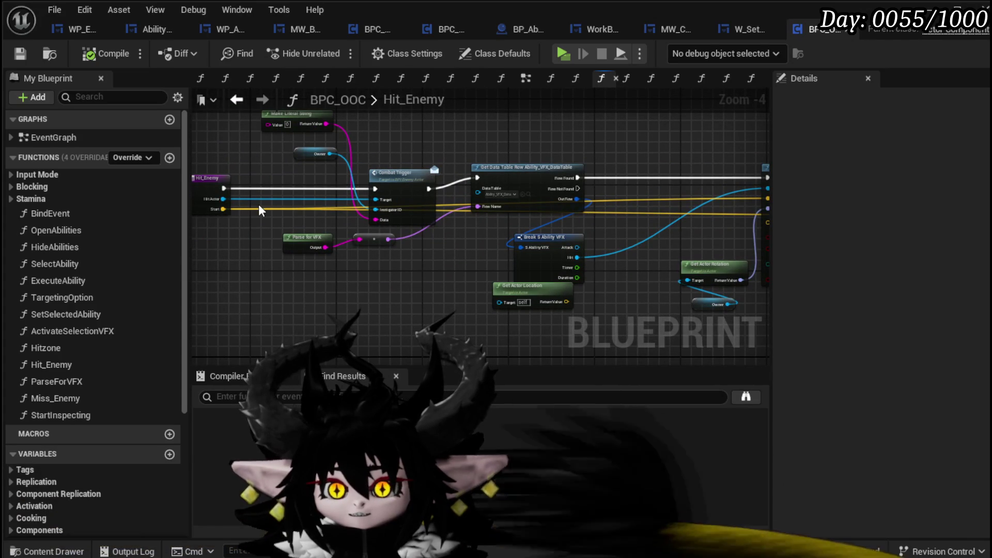
left_click_drag(554, 150, 357, 128)
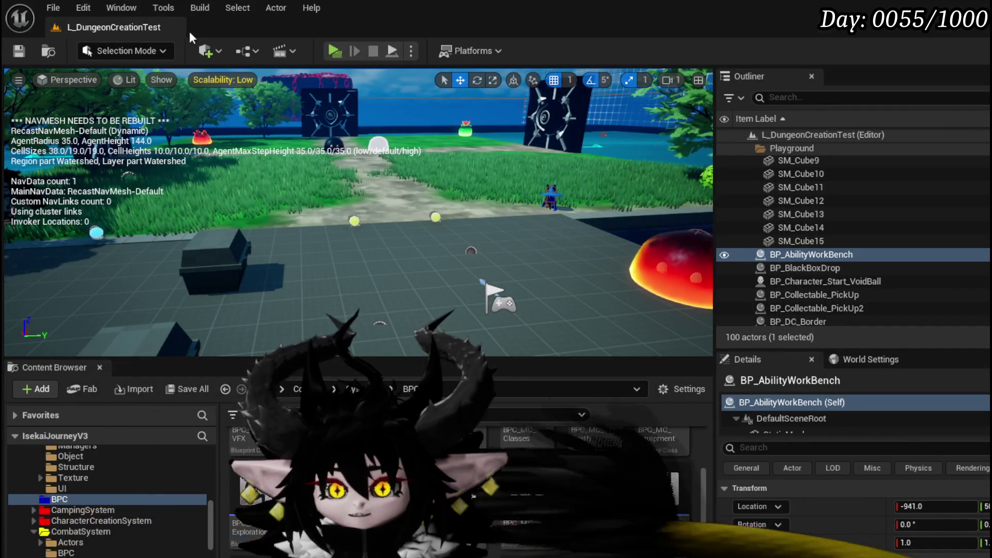
left_click(25, 55)
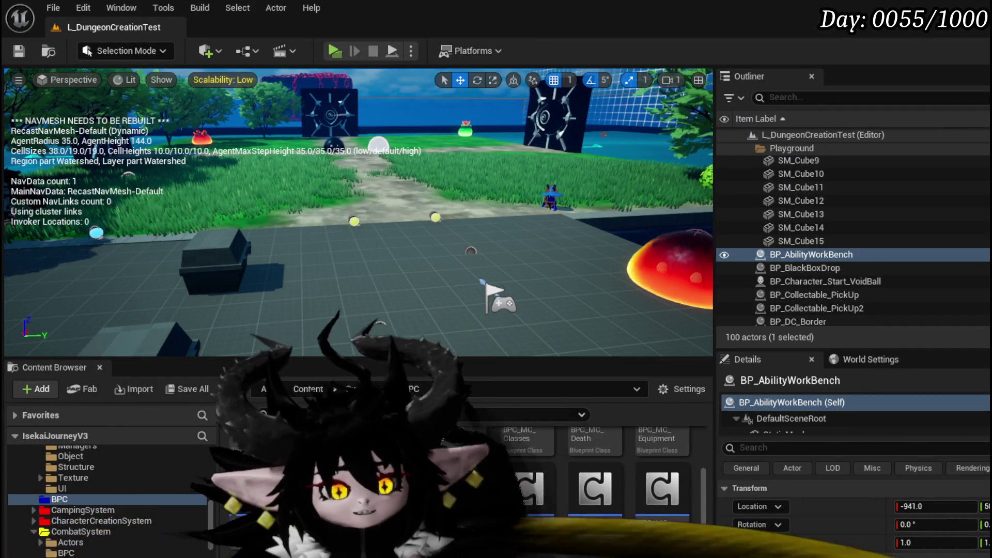